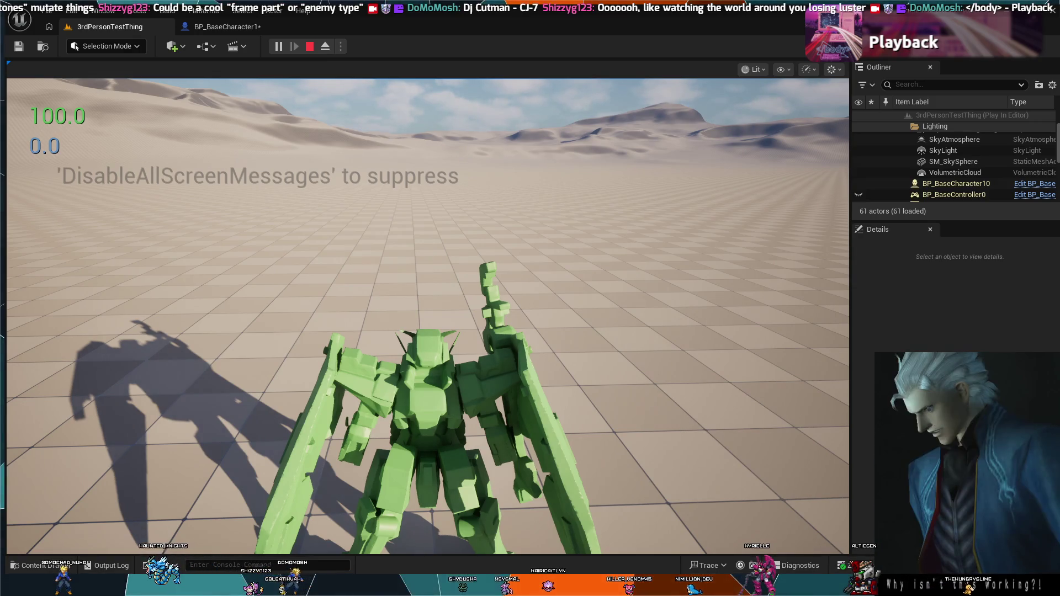
Capture the mouse in the Play-In-Editor viewport to control the green mech.
left_click(428, 315)
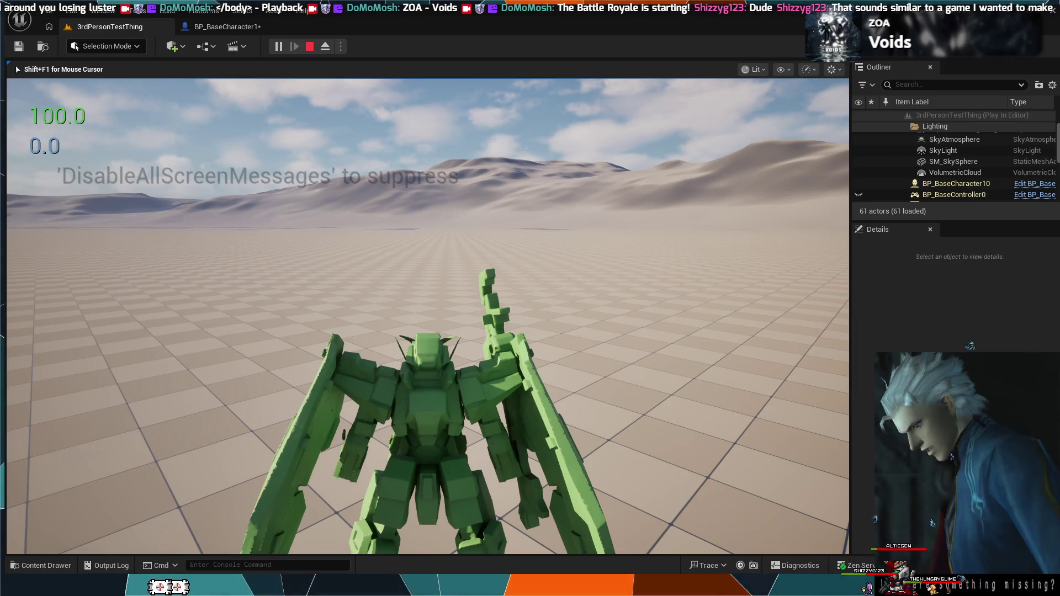
key("w")
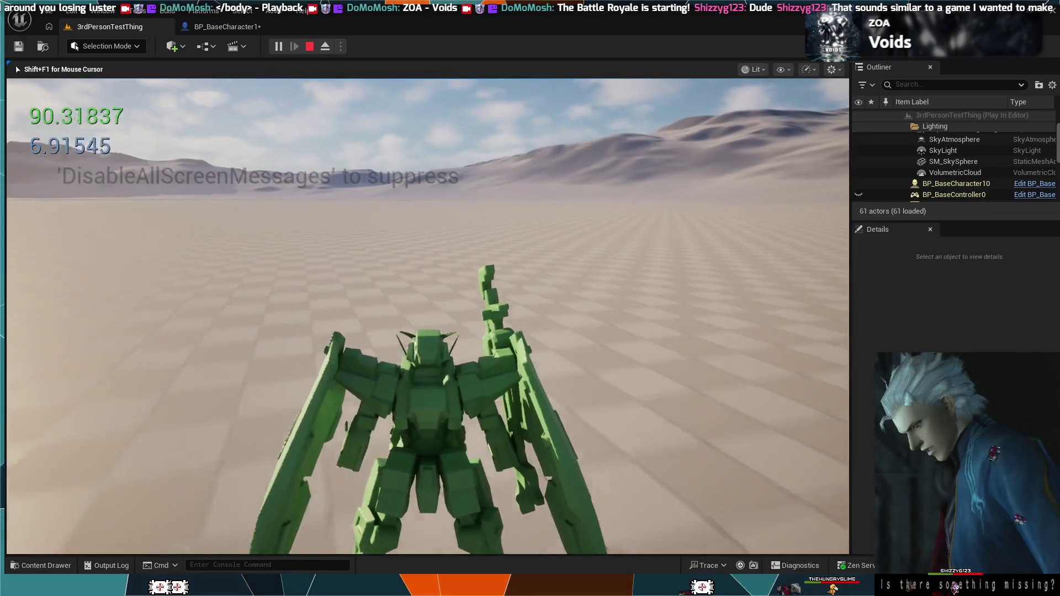
key("w")
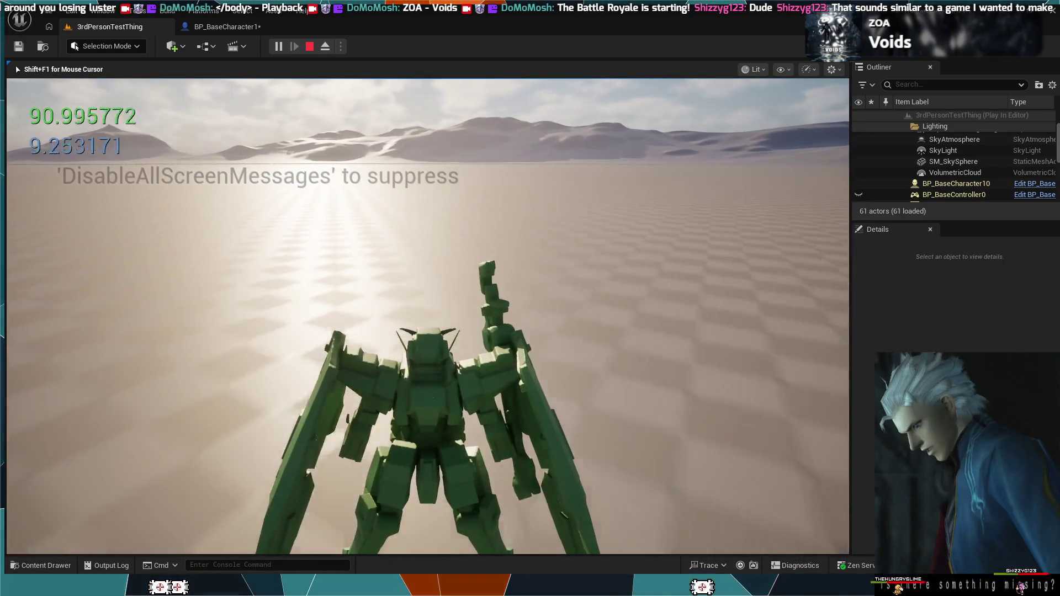
key("w")
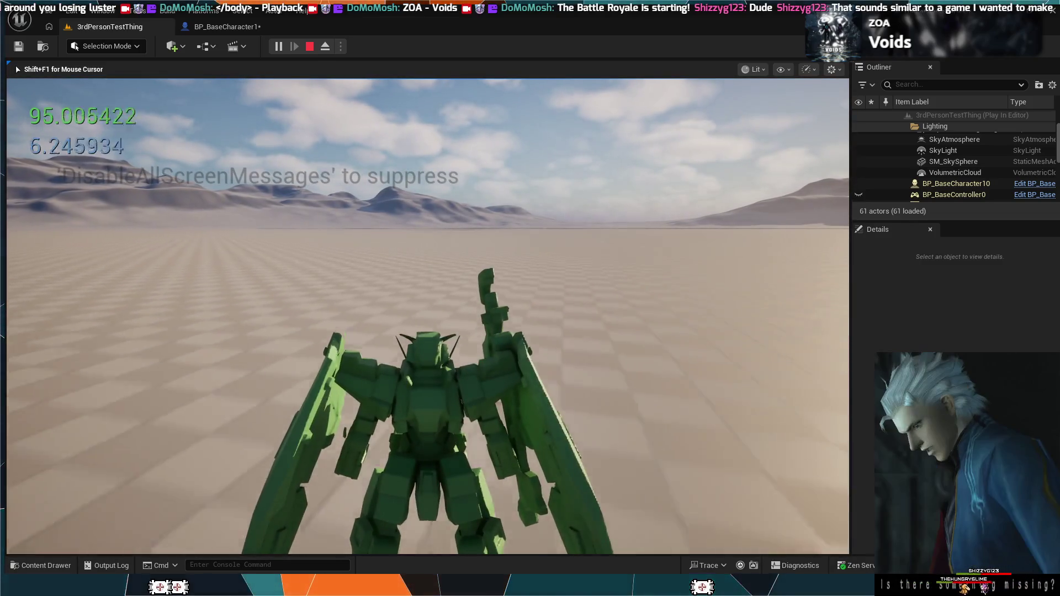
key("w")
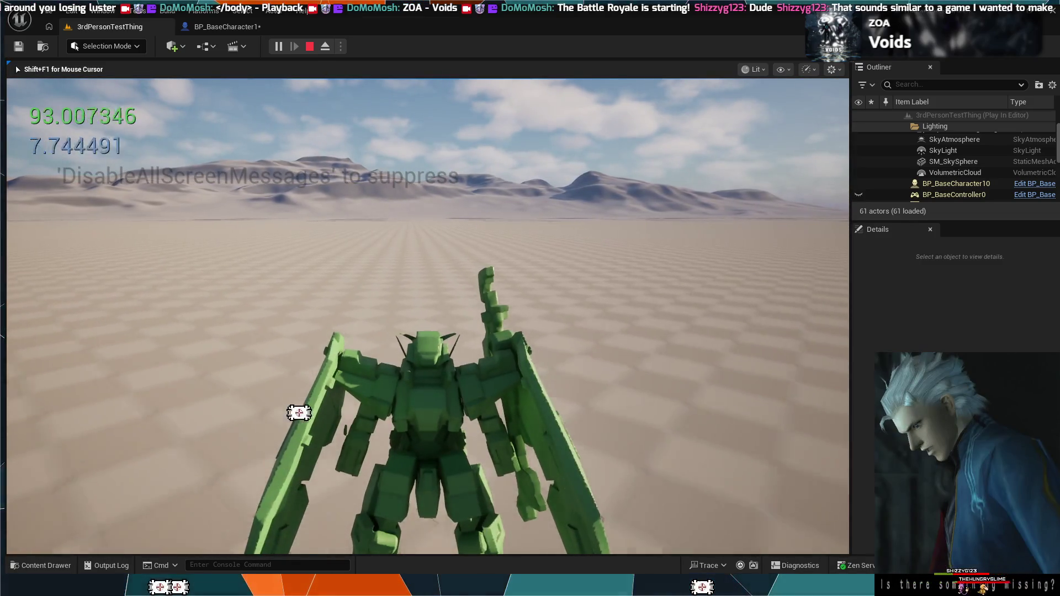
key("w")
key("w")
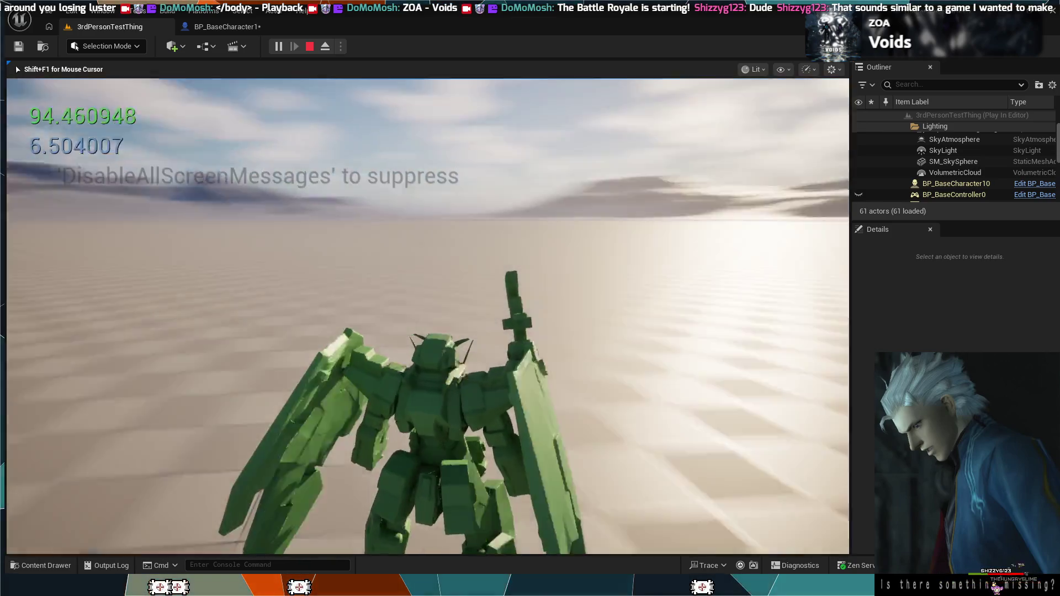
key("w")
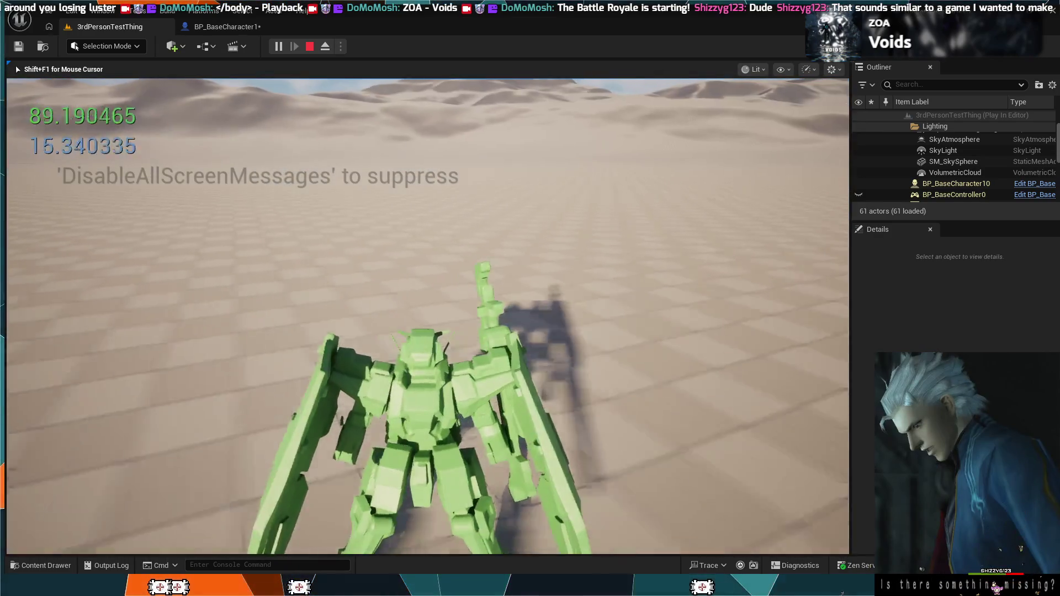
key("w")
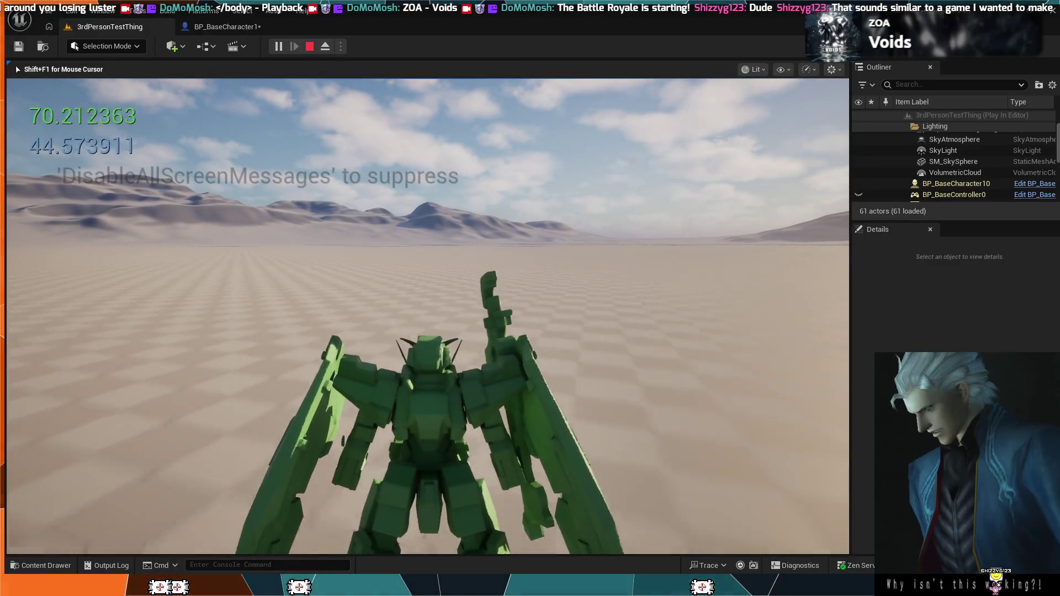
key("w")
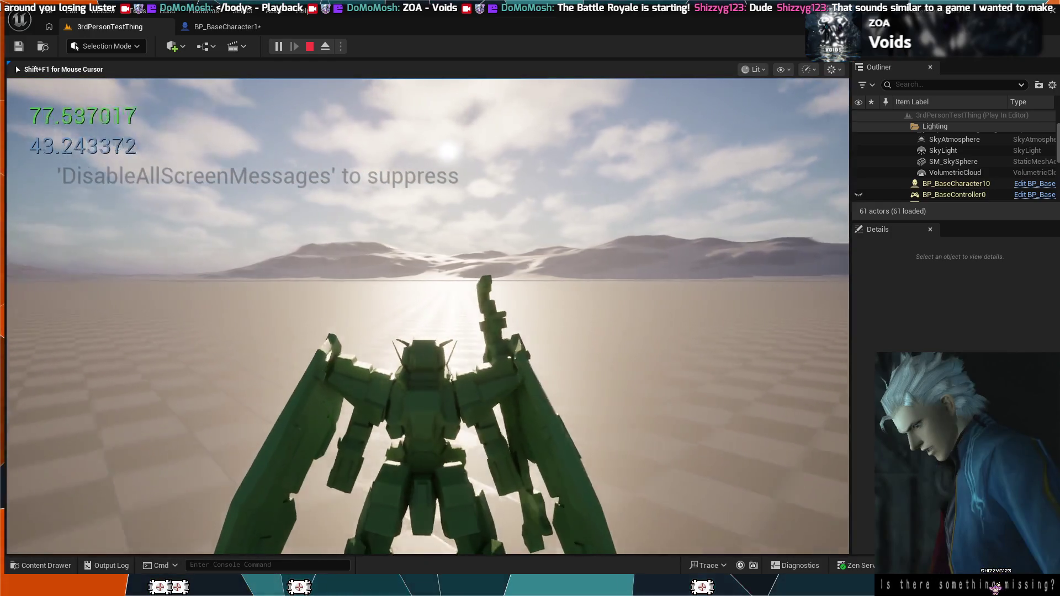
key("w")
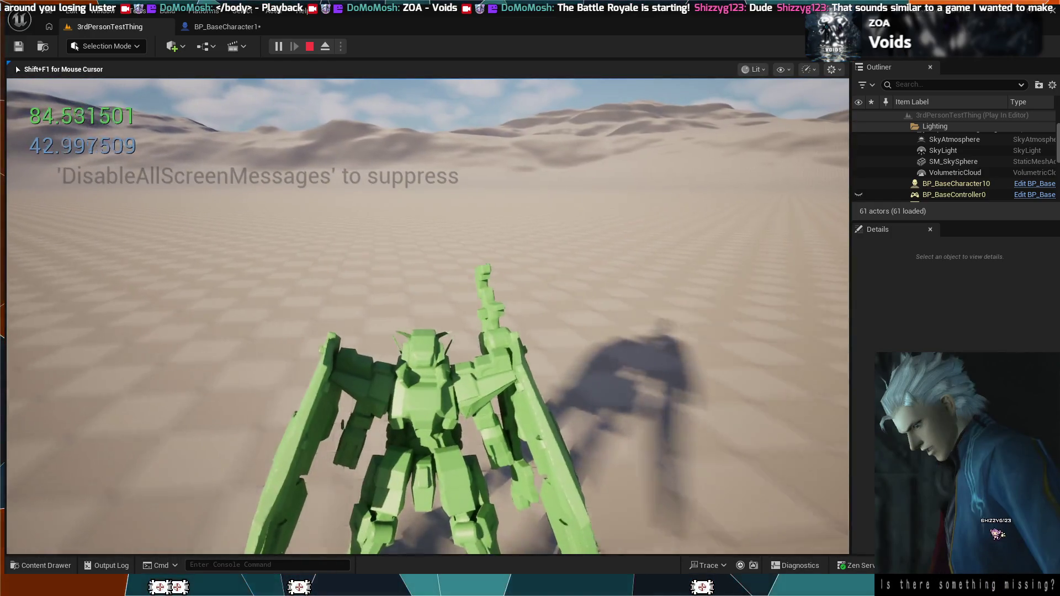
key("w")
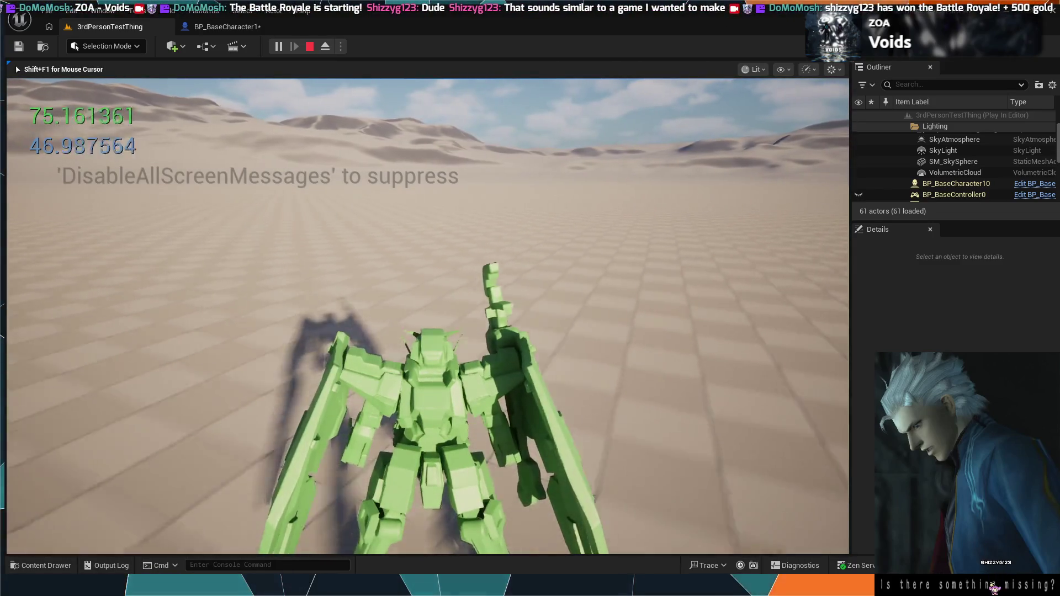
key("w")
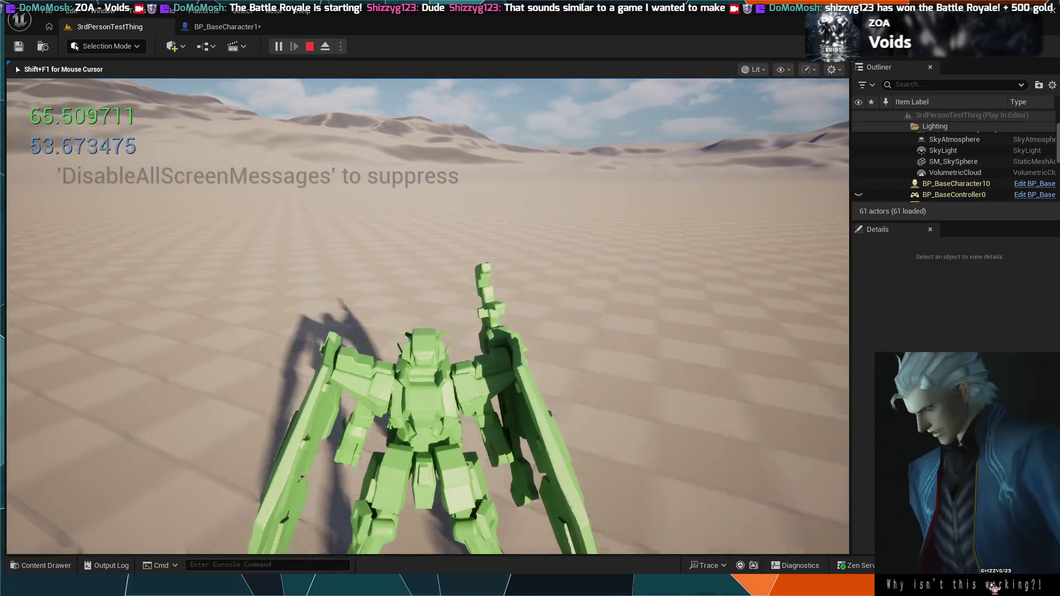
key("w")
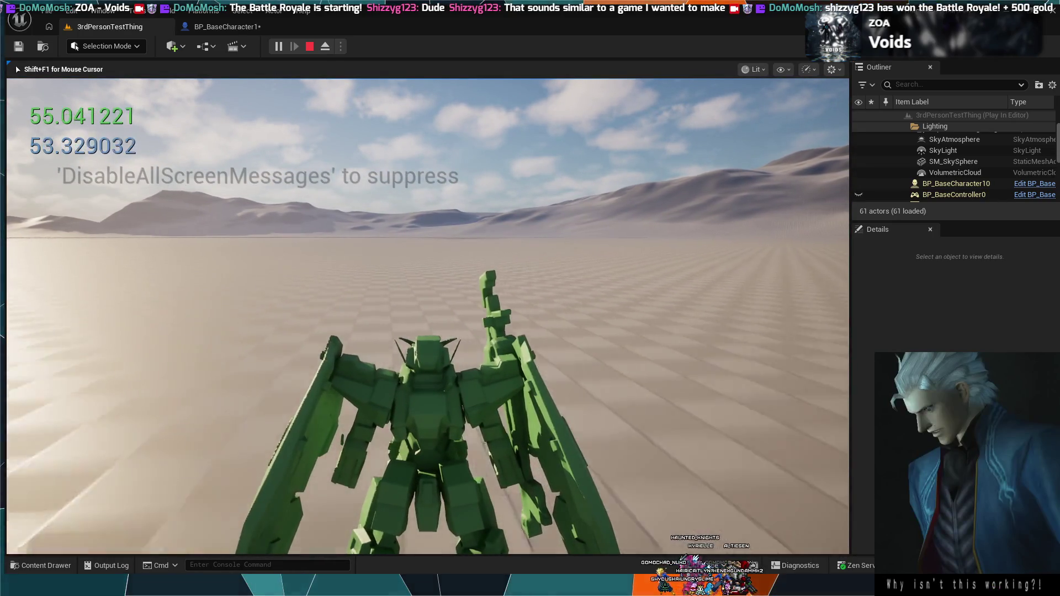
key("space")
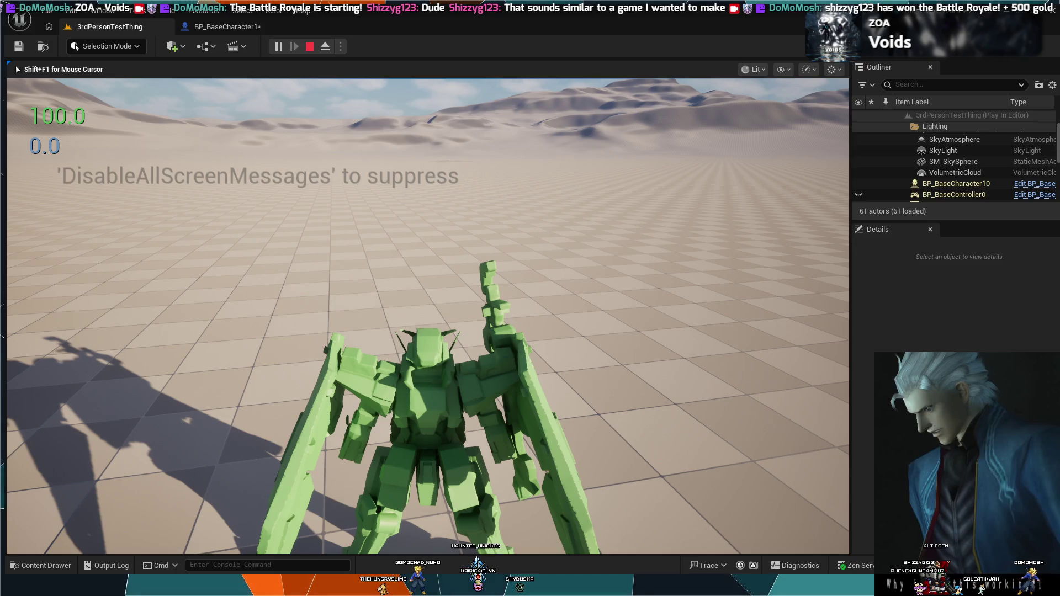
key("Escape")
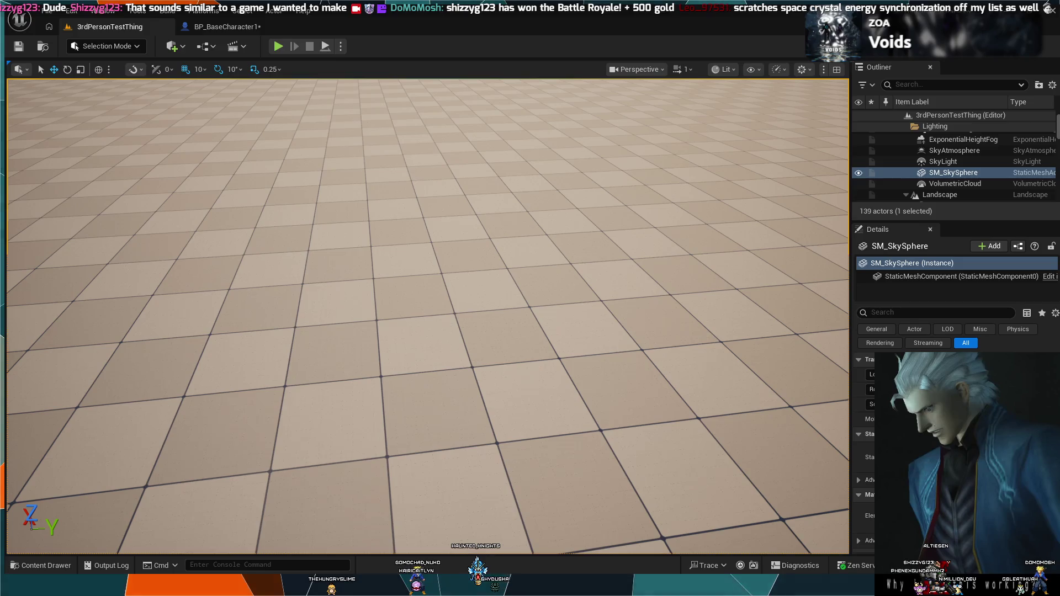
Select the landscape and launch a fresh play session with Alt+P.
left_click(462, 298)
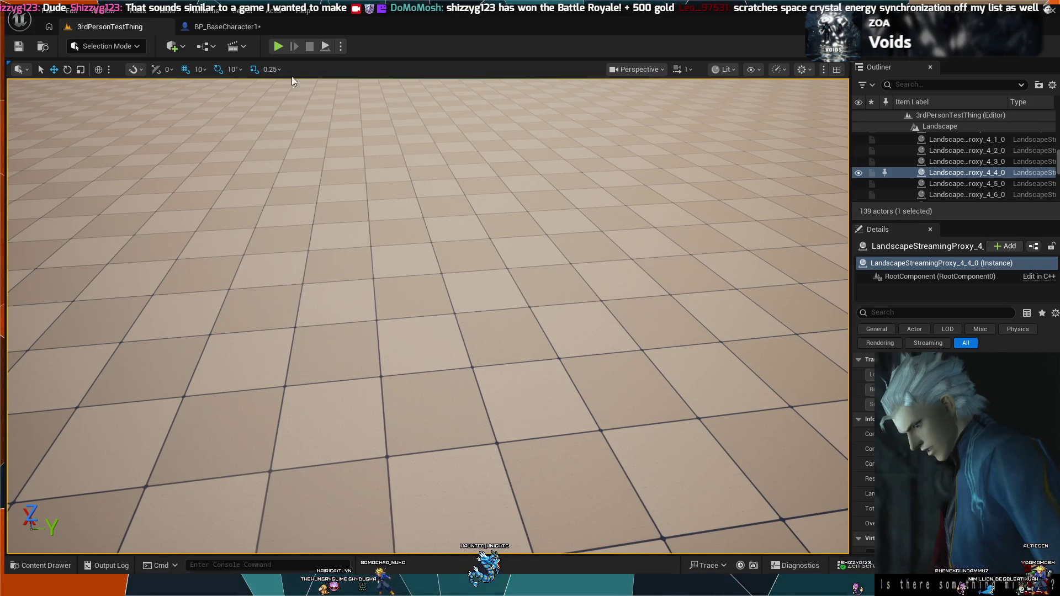
key("alt+p")
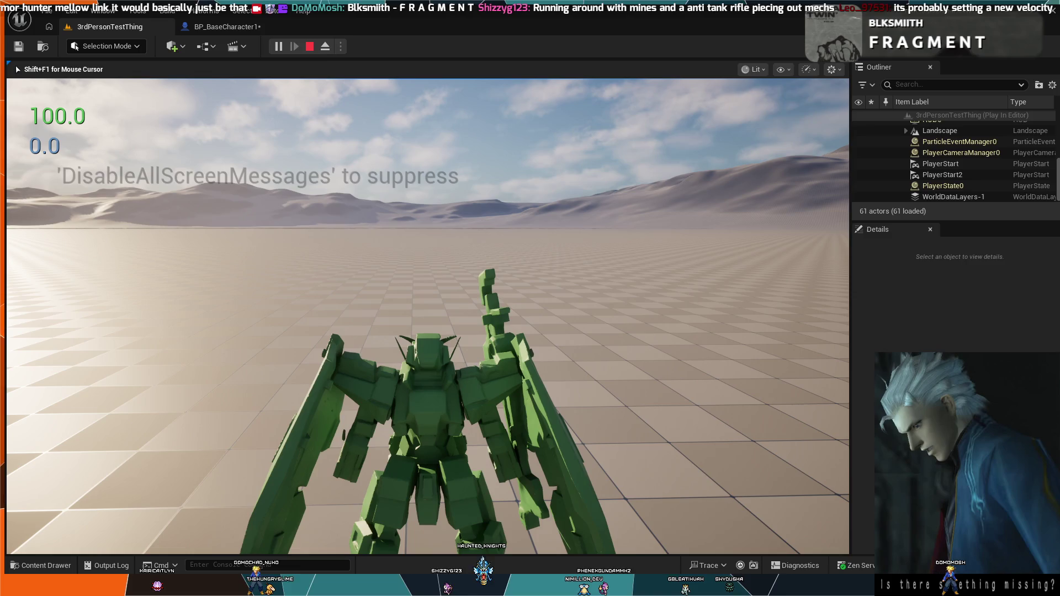
Boost and turn the mech using W and Space, then end the play session.
key("w")
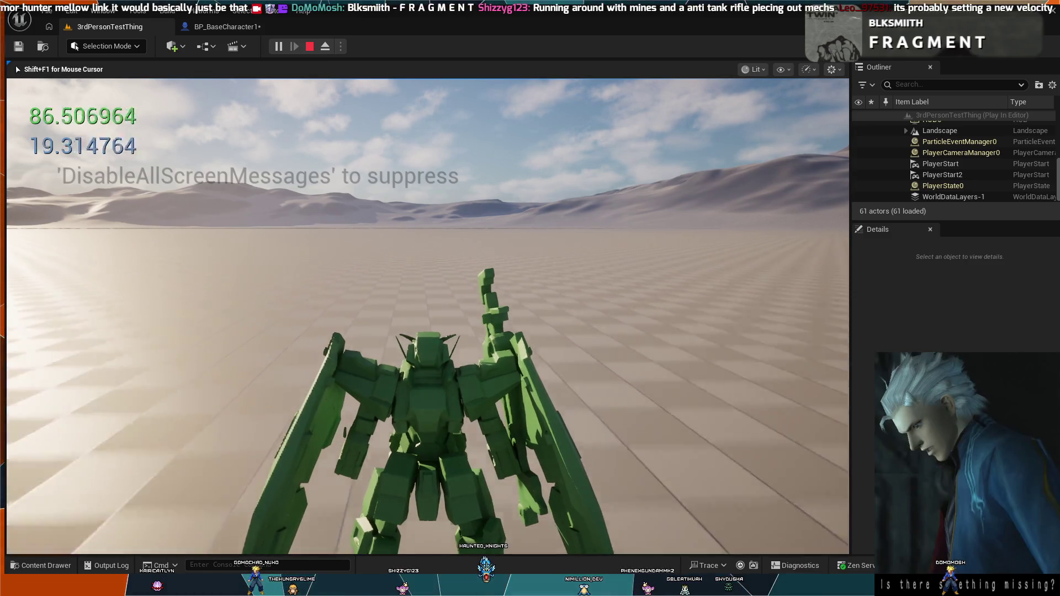
key("w")
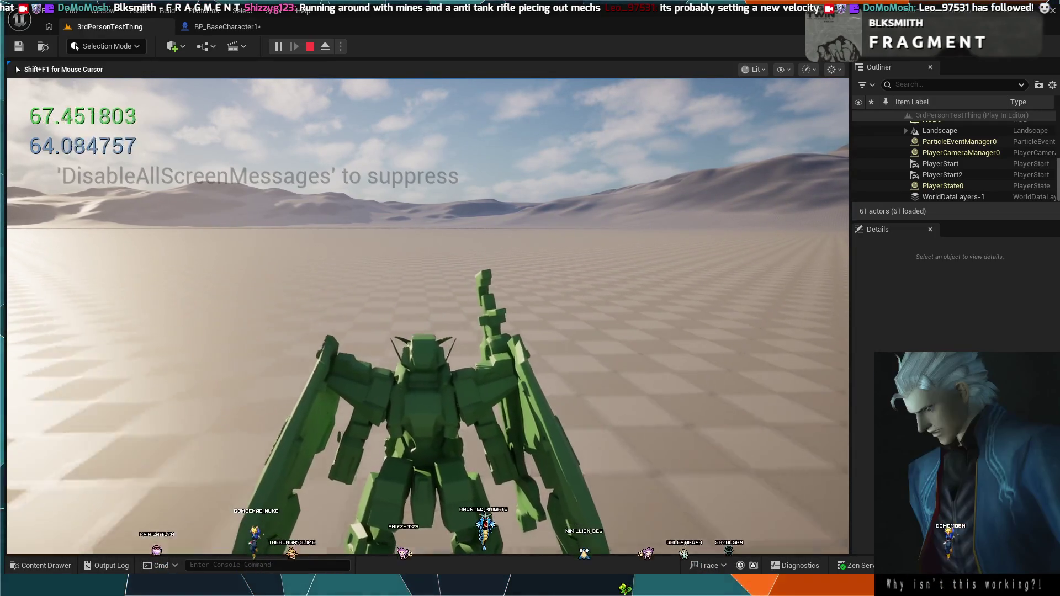
key("w")
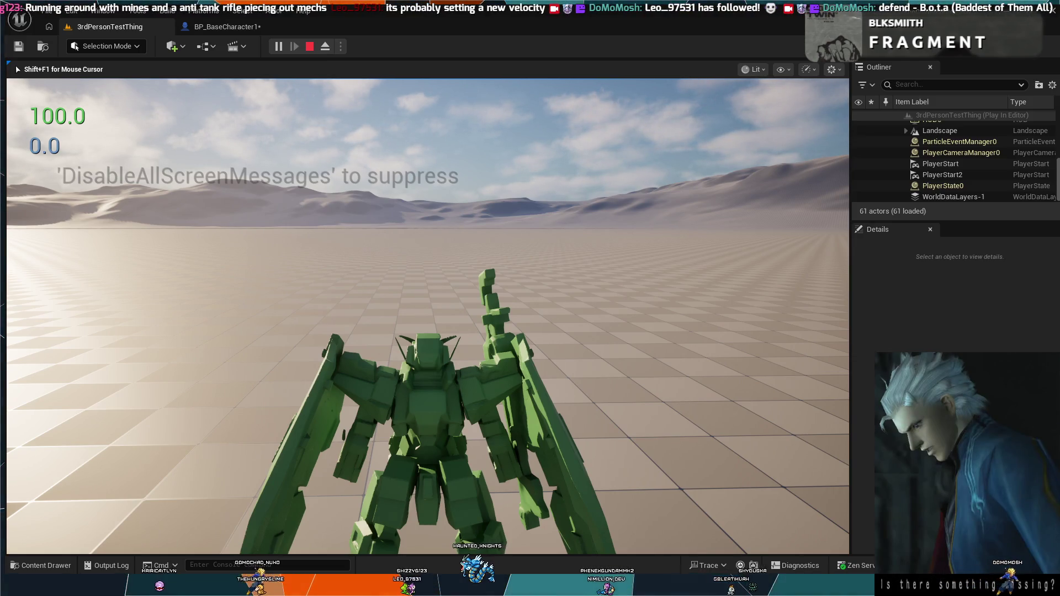
key("space")
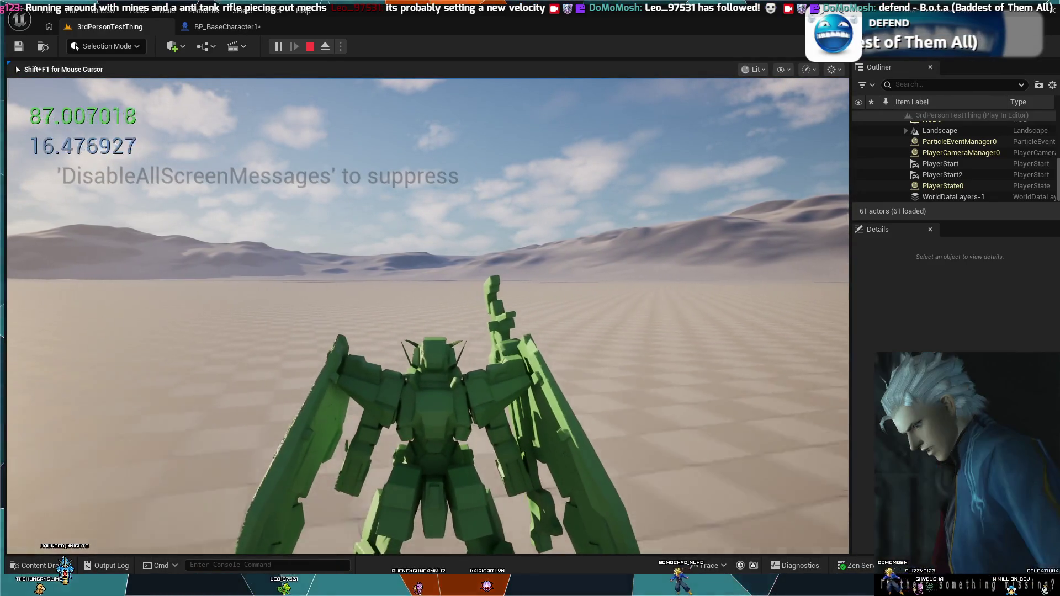
key("Escape")
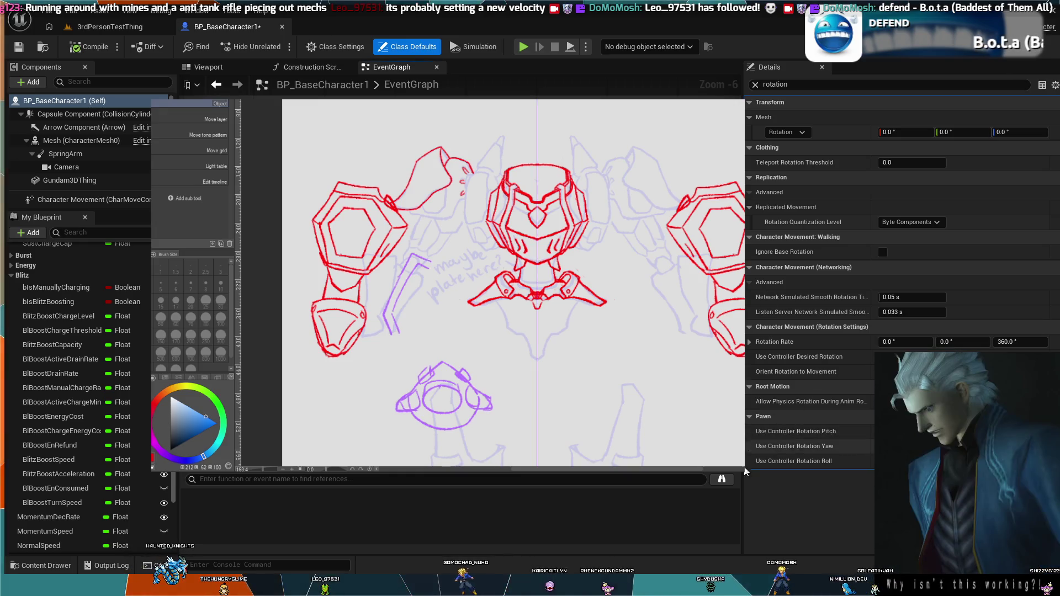
Change the Rotation Rate yaw (Z) from 360 to 180, then return to 3rdPersonTestThing.
left_click_drag(742, 493, 706, 493)
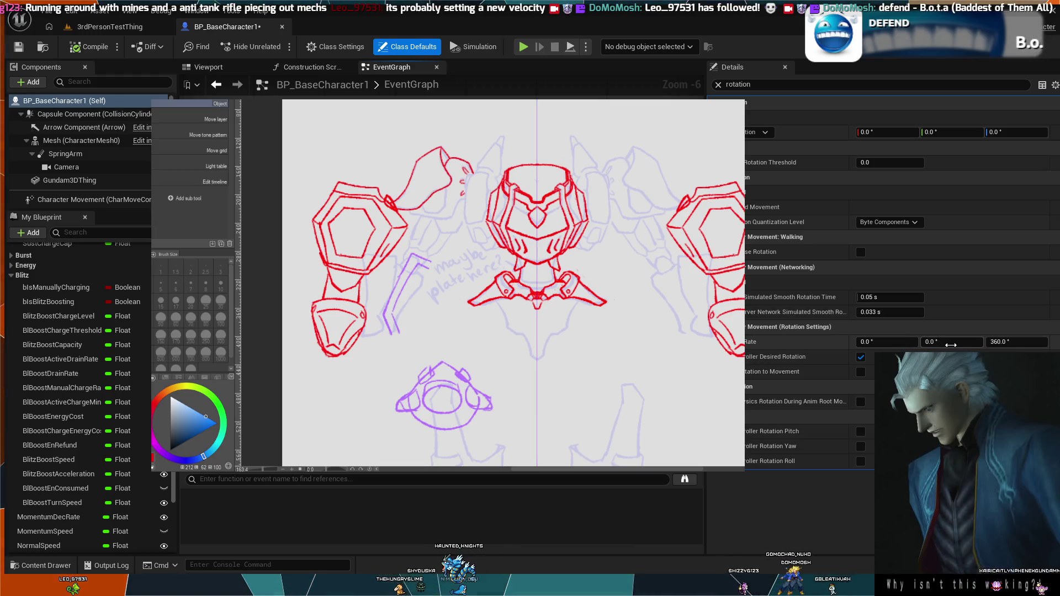
mouse_move(1018, 343)
left_mouse_down()
mouse_move(1004, 344)
mouse_move(1019, 343)
left_mouse_up()
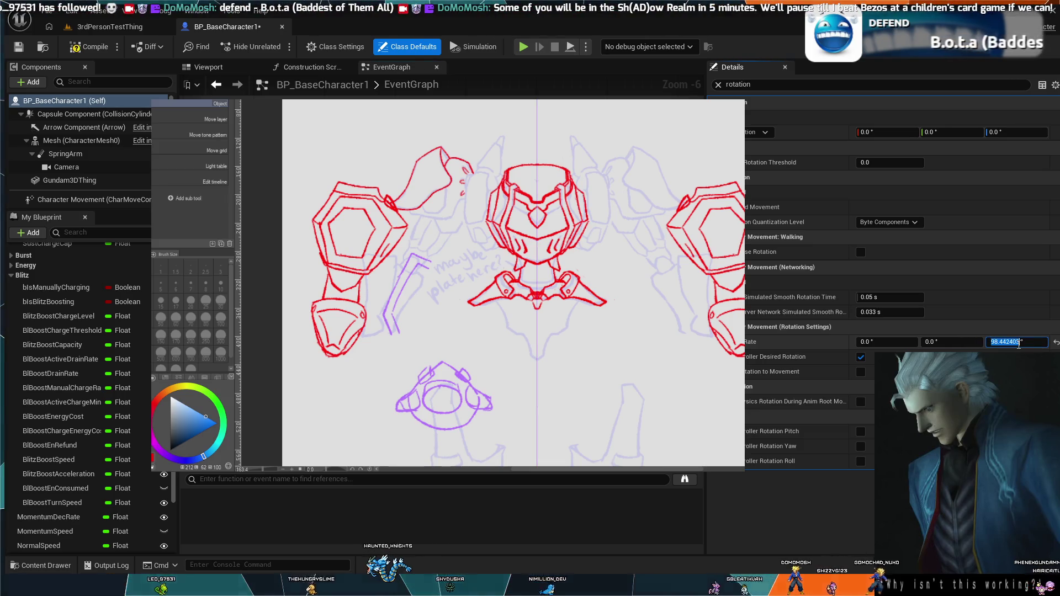
left_click(1019, 344)
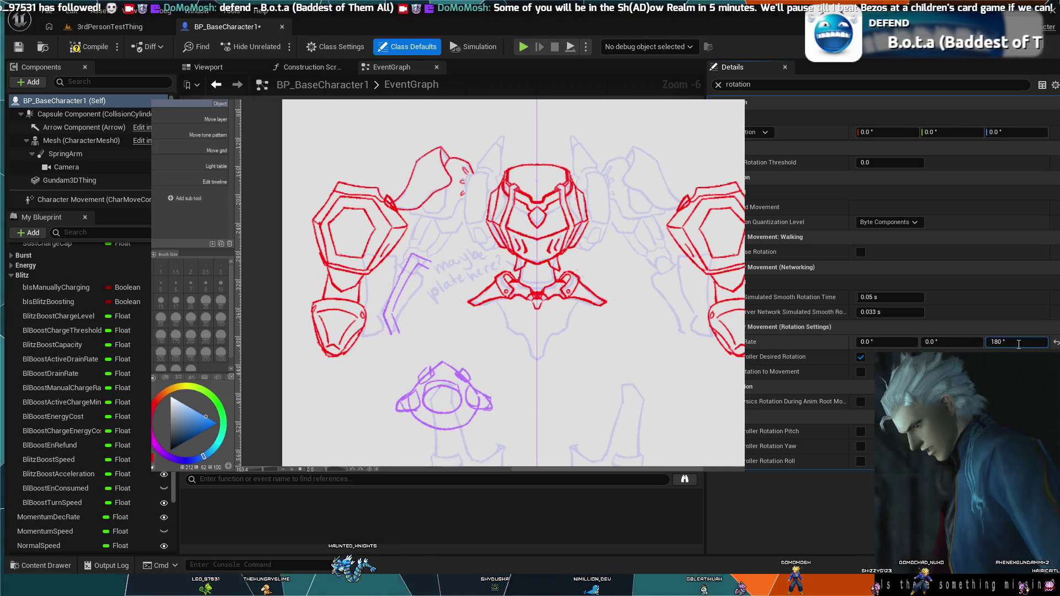
left_click(1013, 330)
left_click(1014, 330)
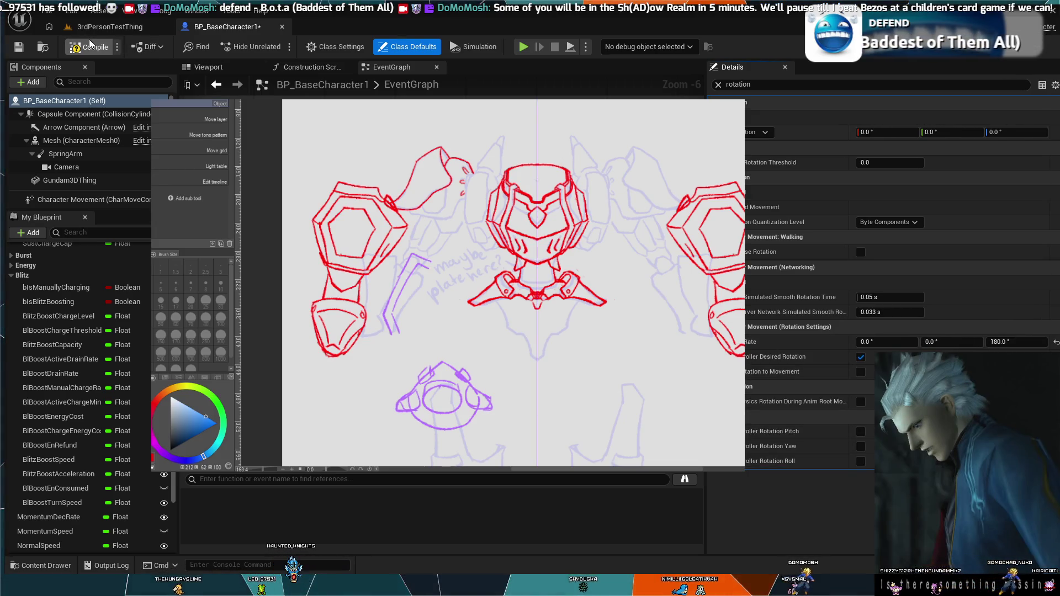
left_click(122, 29)
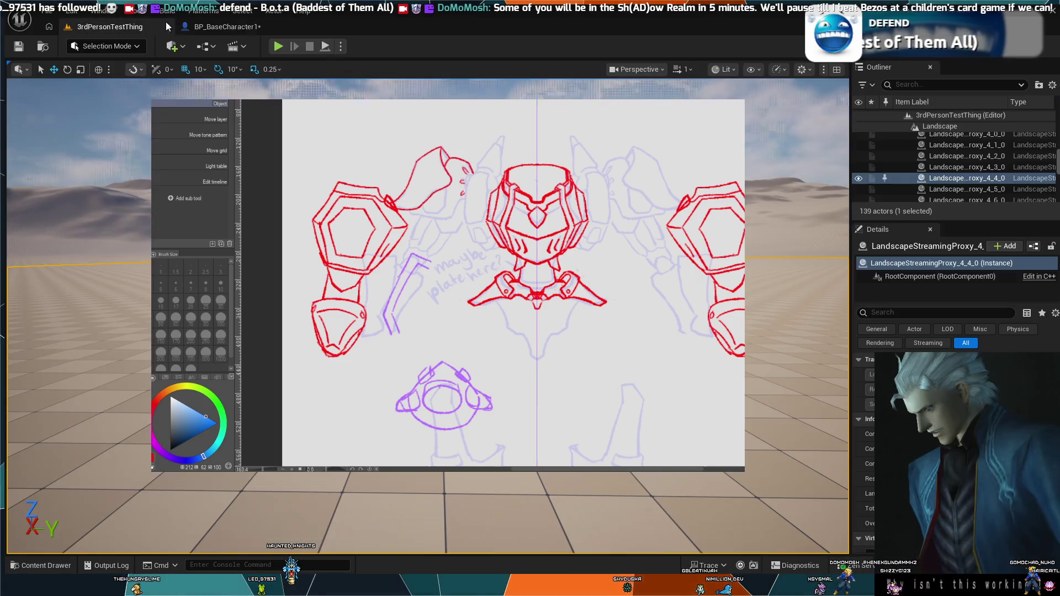
Run a quick play-test with the 180 yaw rate, then return to BP_BaseCharacter1.
key("alt+p")
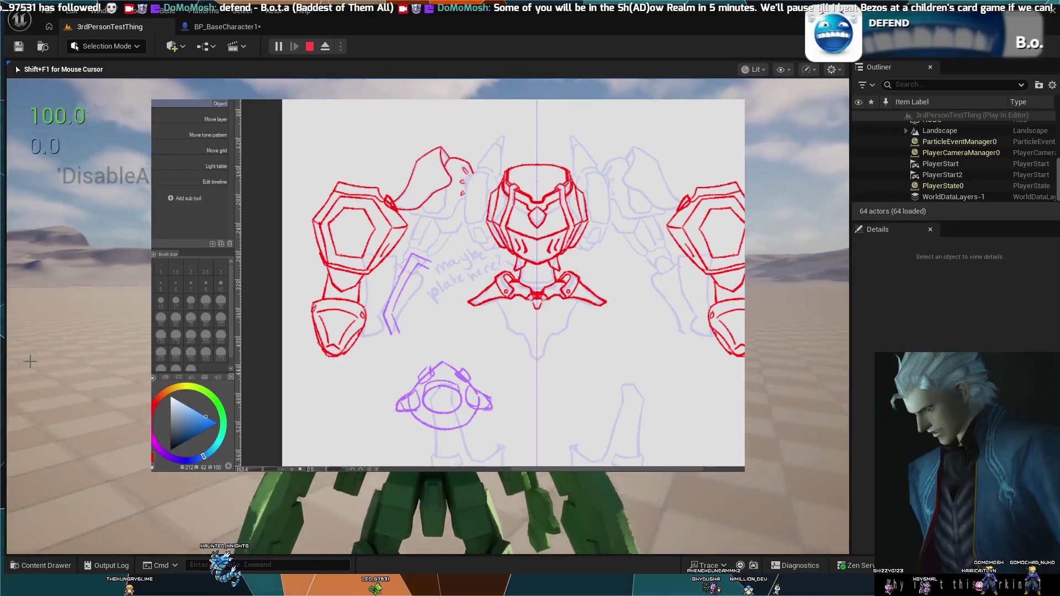
key("Escape")
left_click(81, 393)
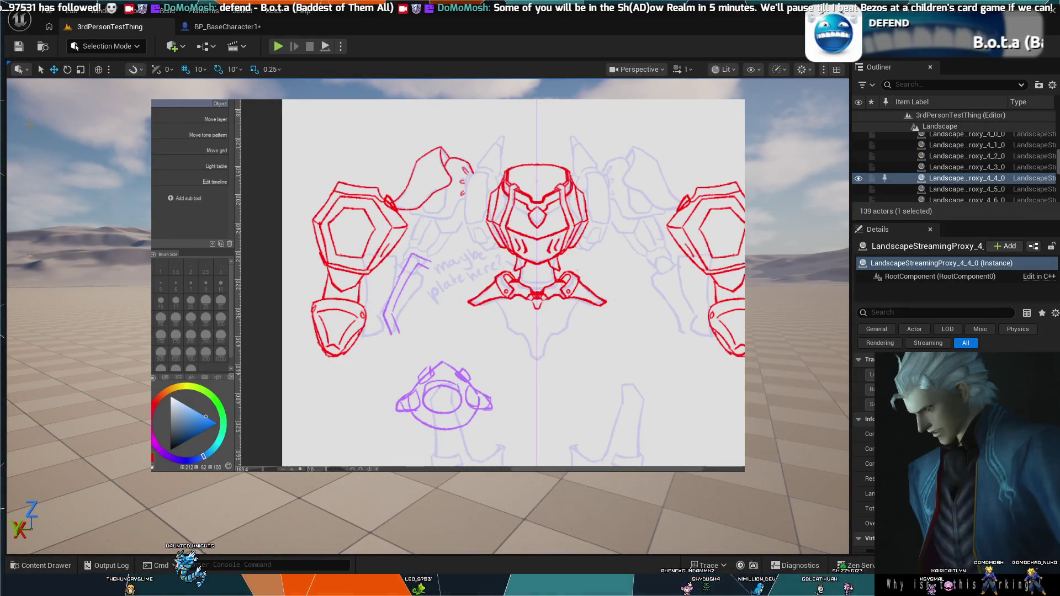
left_click(223, 27)
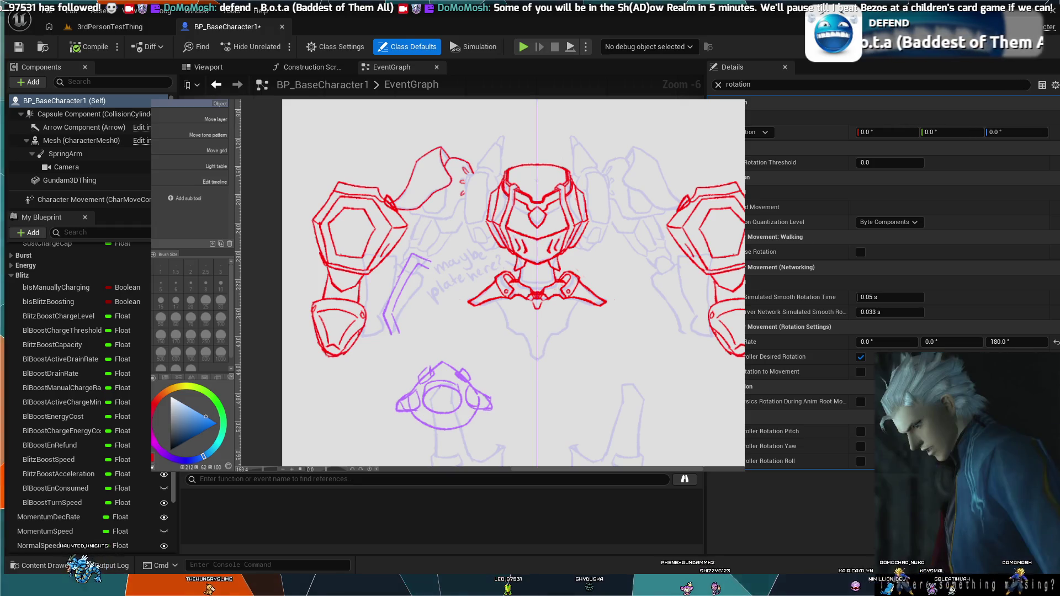
Replace the Rotation Rate yaw value with 50, then go back to 3rdPersonTestThing.
left_click(1023, 343)
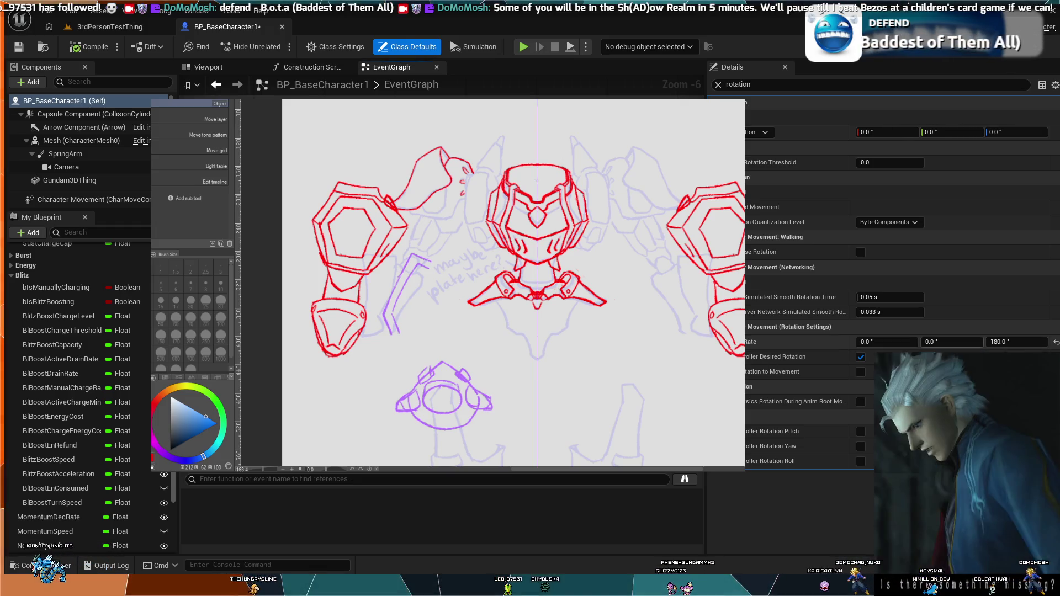
key("ctrl+a")
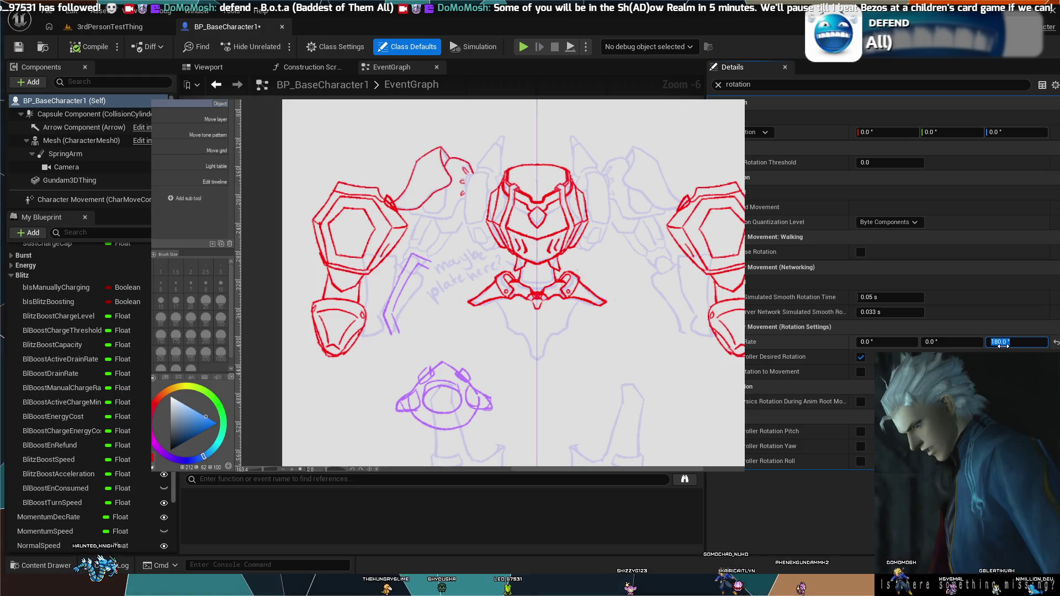
type("50")
key("Return")
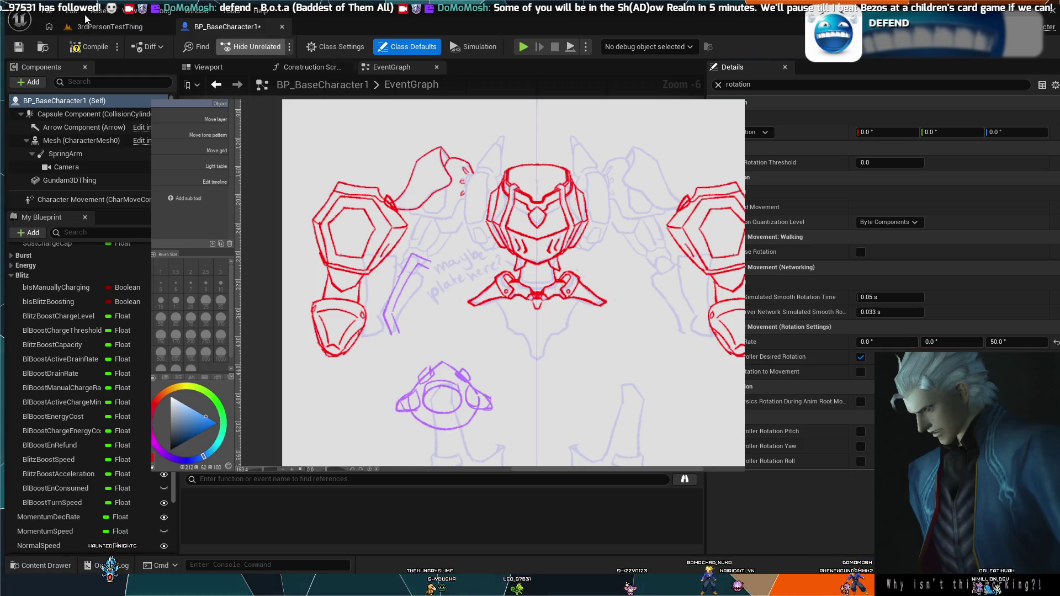
left_click(110, 26)
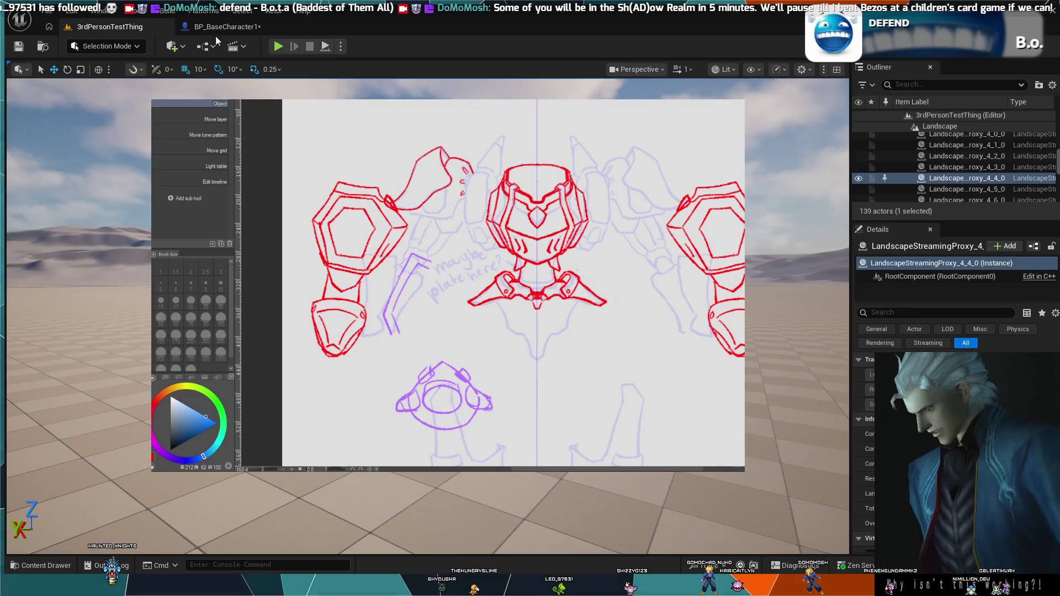
Play-test the mech's turning with the 50-degree yaw rate, then stop the session.
key("alt+p")
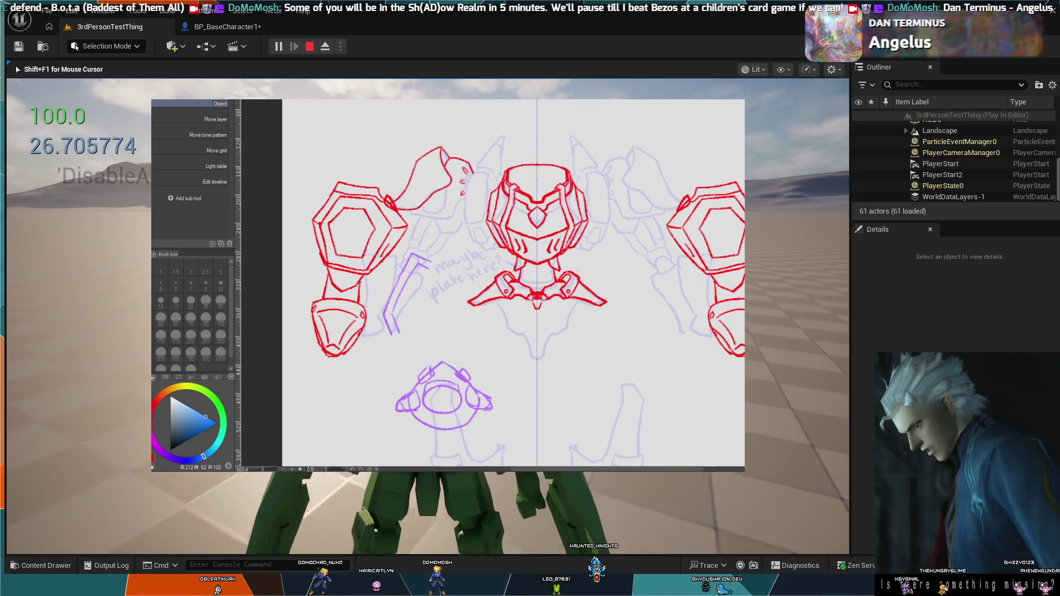
key("Escape")
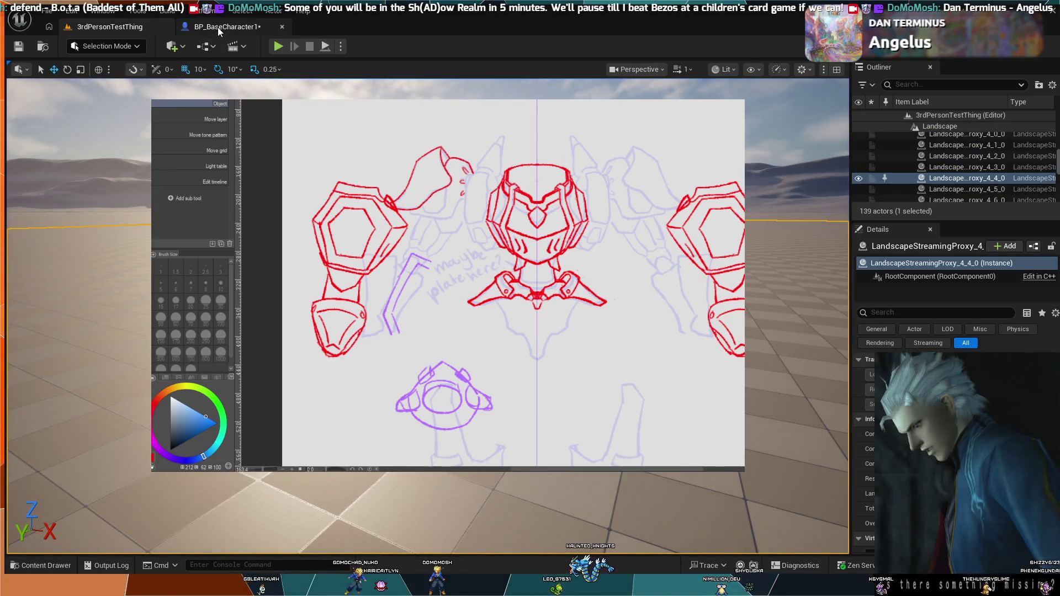
In BP_BaseCharacter1, change the yaw rotation rate from 50 to 10, then return to 3rdPersonTestThing.
left_click(221, 27)
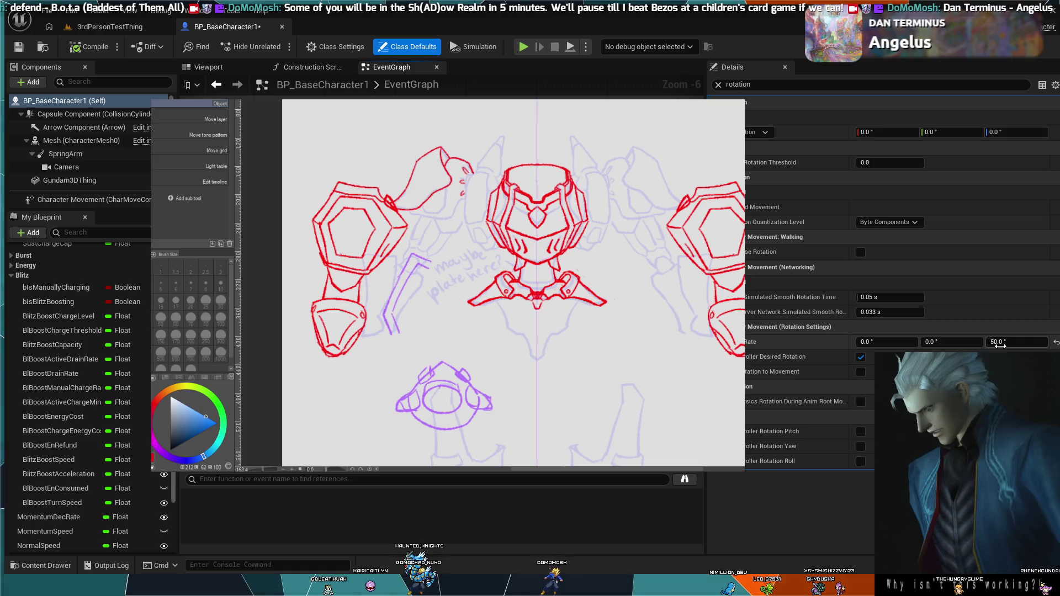
left_click(1001, 344)
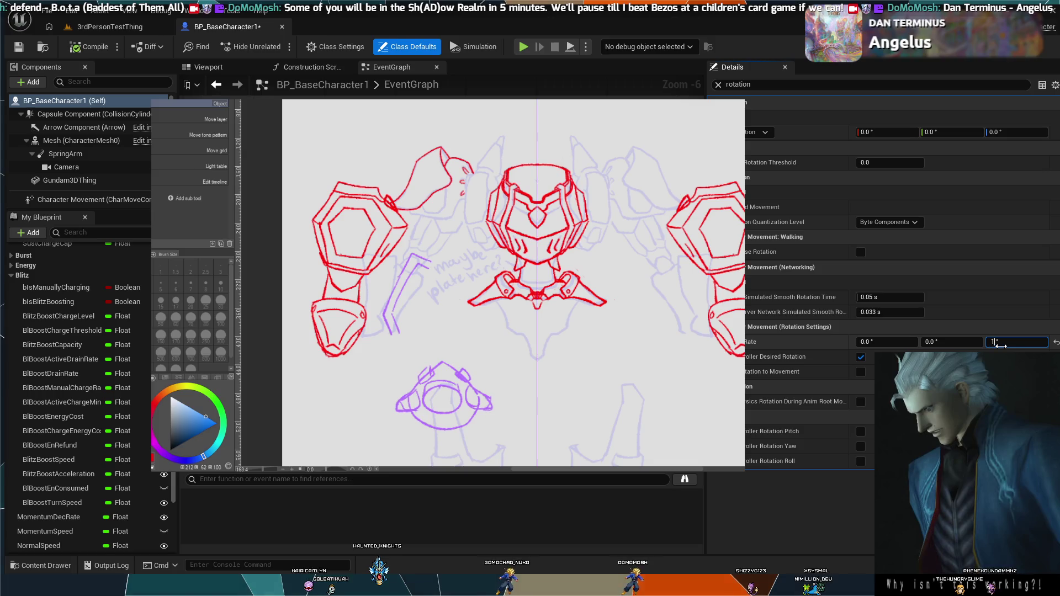
type("0")
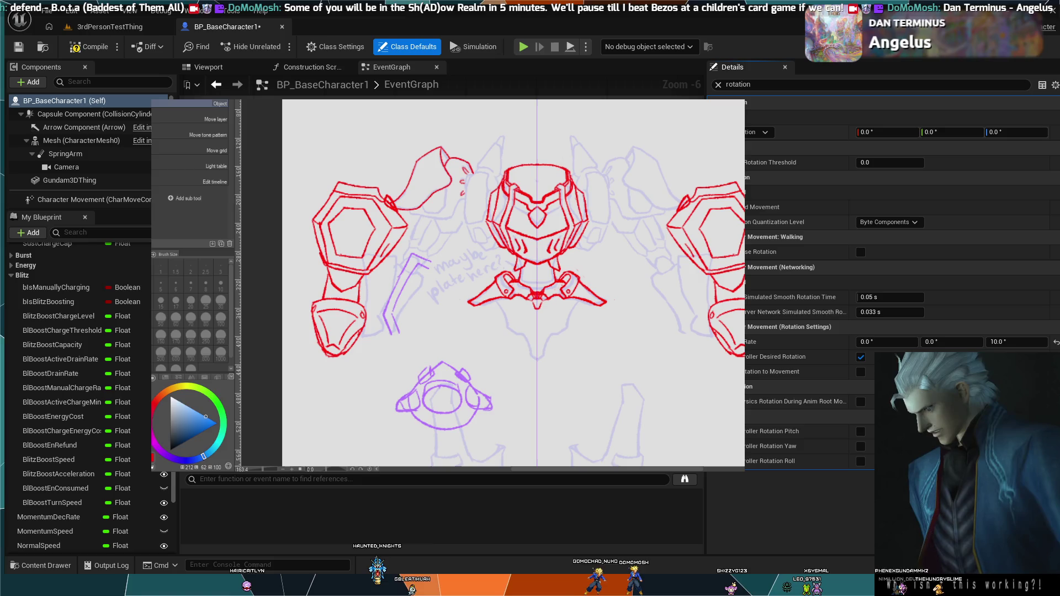
left_click(121, 29)
Play-test the level with the 10-degree yaw rate, then stop it with Esc.
left_click(278, 47)
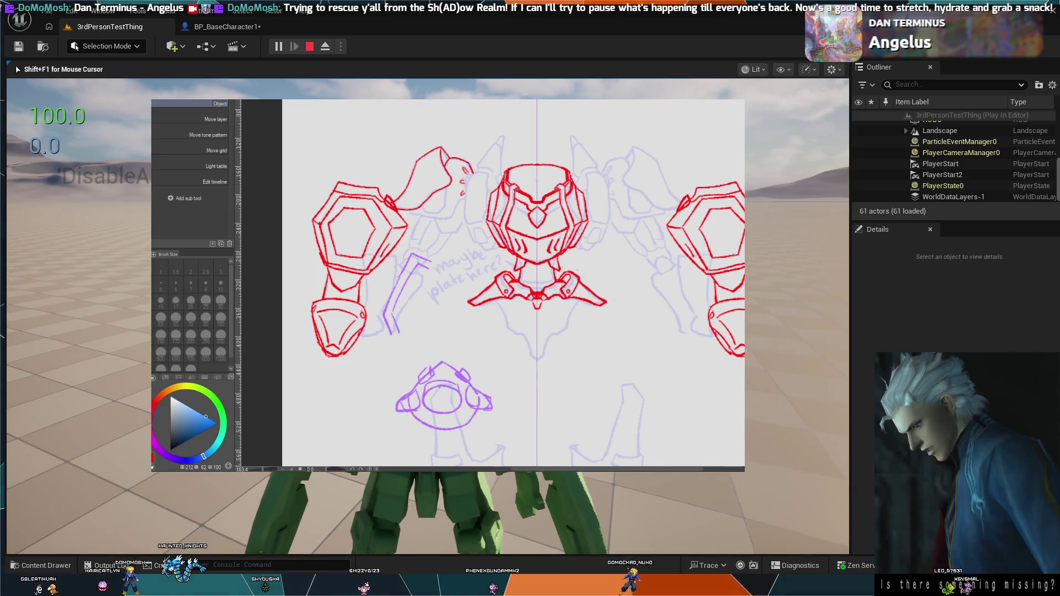
key("Escape")
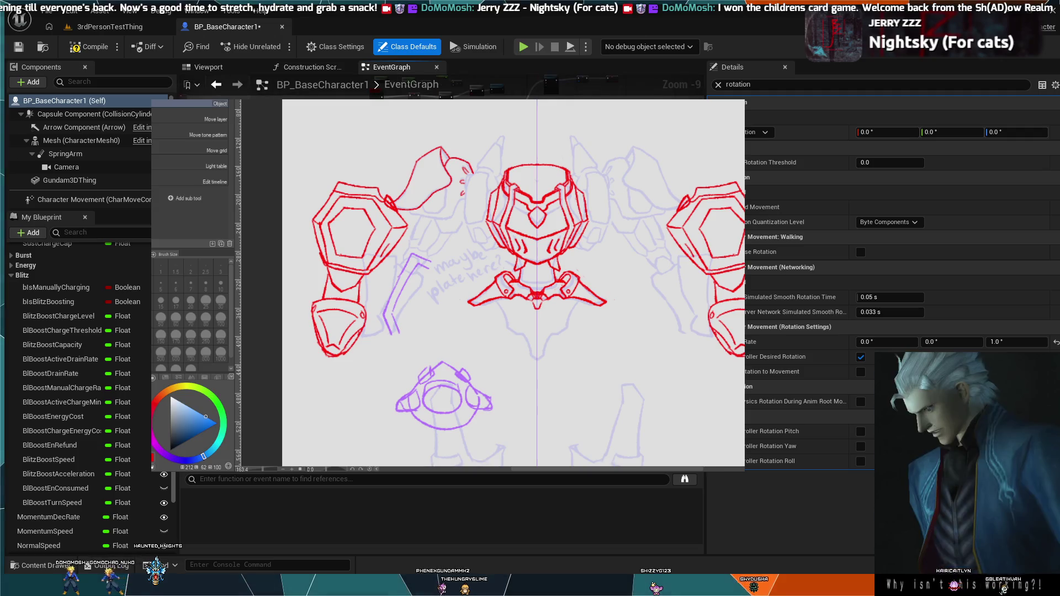
Scroll through the Class Defaults Details to find the Use Controller Rotation Yaw option.
scroll(441, 276, "up", 4)
scroll(442, 276, "up", 2)
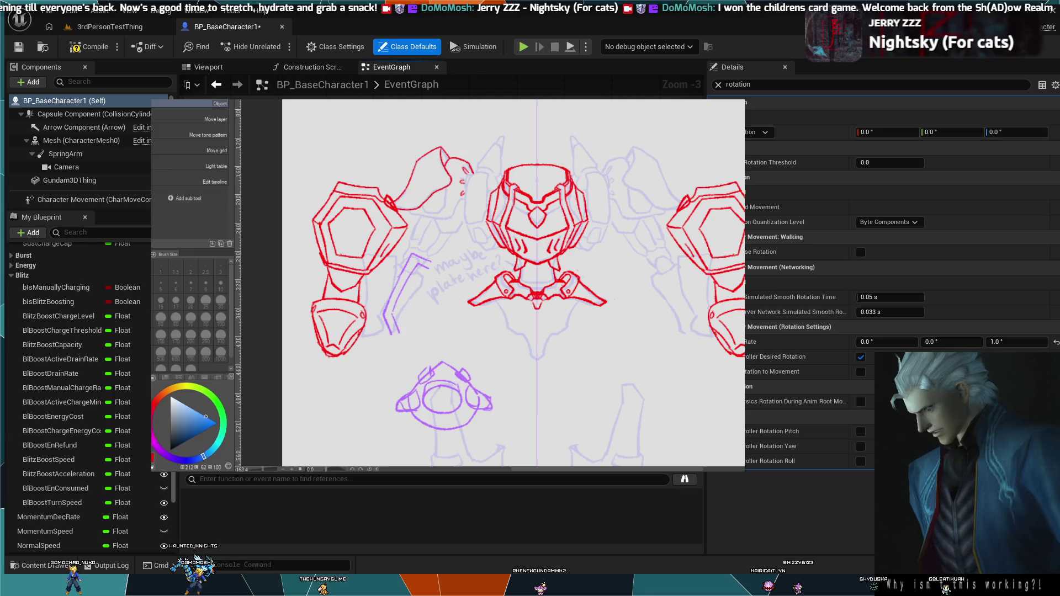
scroll(441, 276, "down", 2)
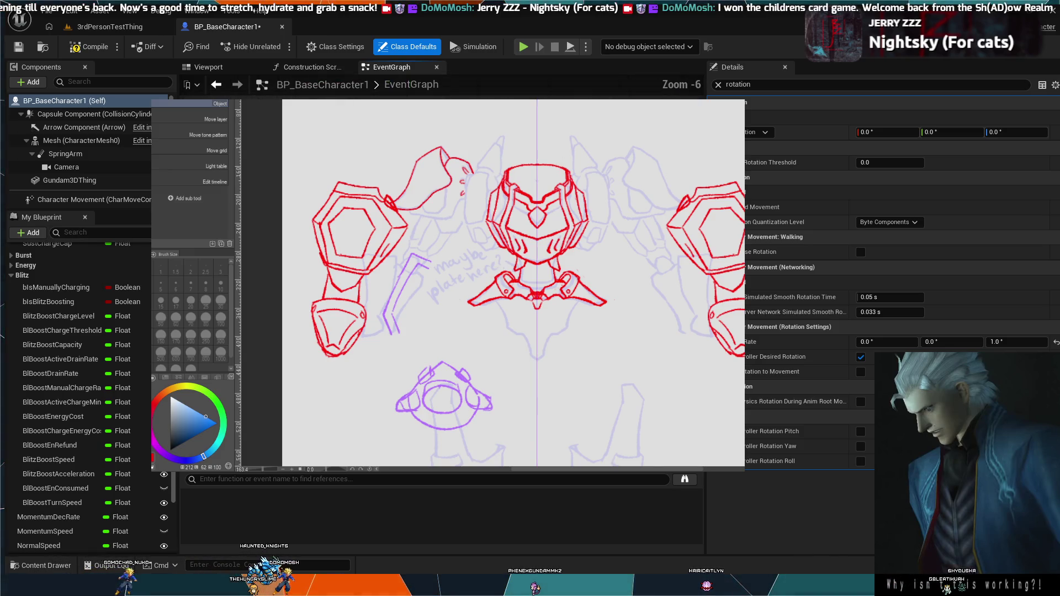
scroll(441, 276, "up", 1)
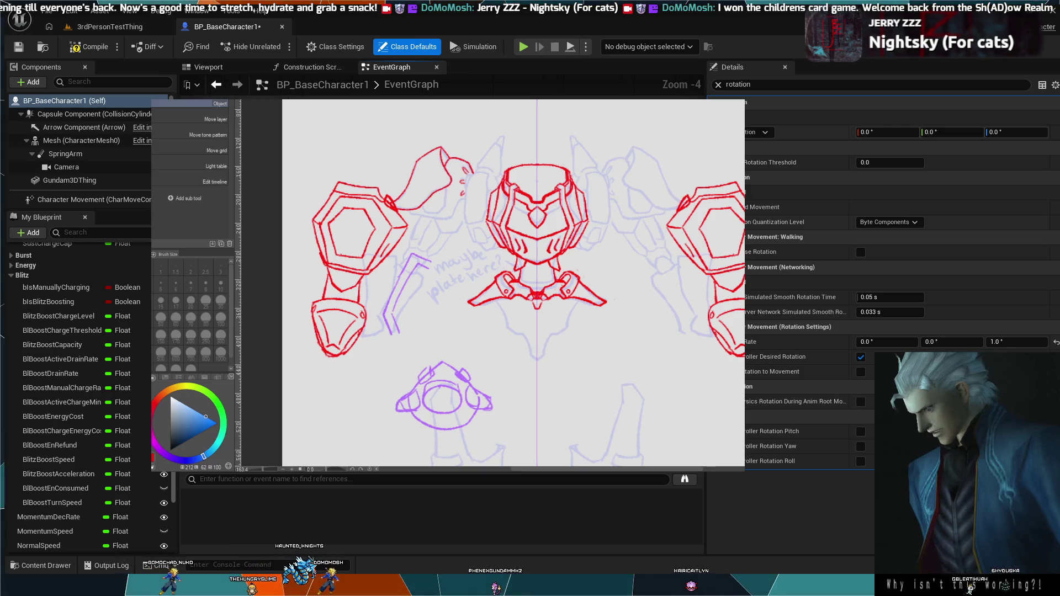
scroll(441, 276, "down", 2)
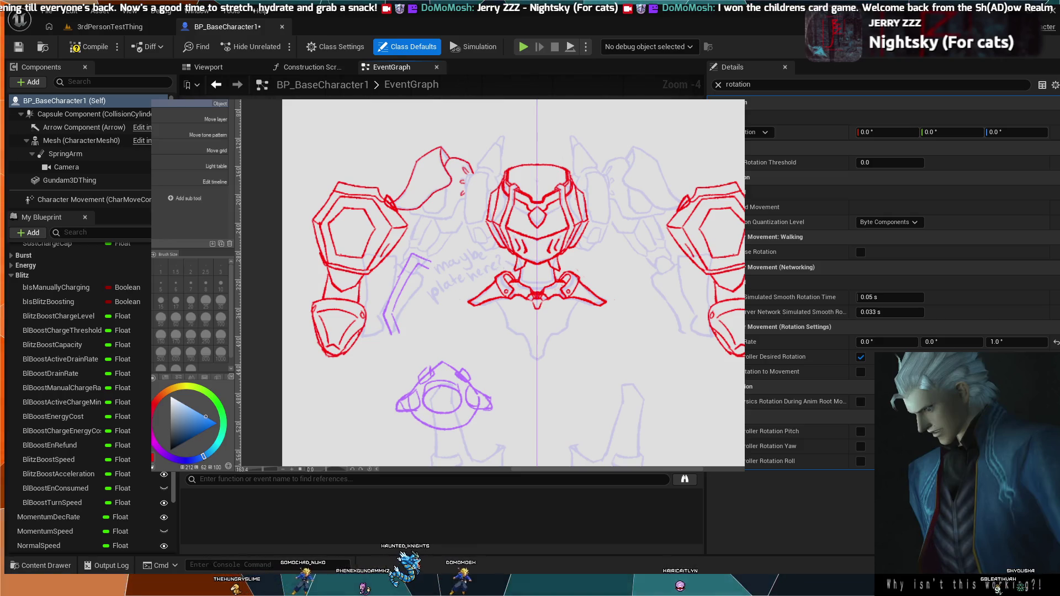
scroll(442, 276, "up", 2)
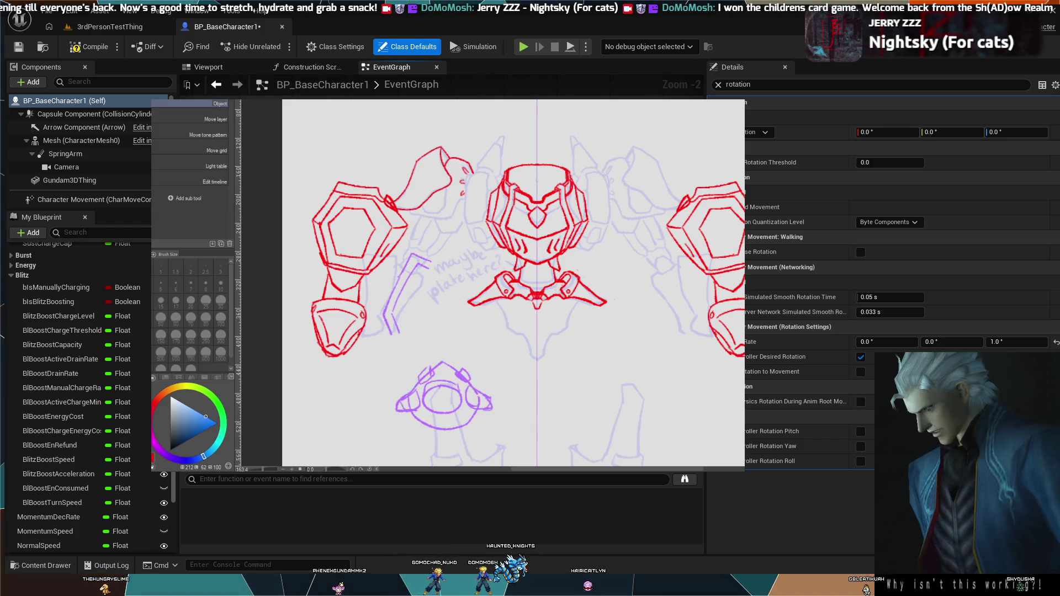
scroll(442, 276, "up", 3)
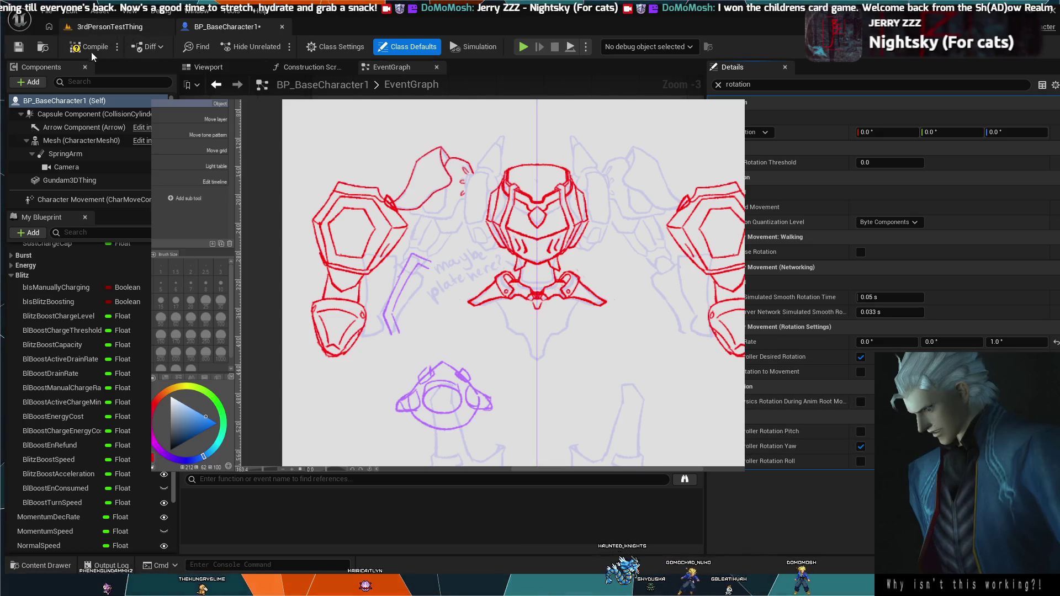
Play-test the character in the level, then turn off Use Controller Rotation Yaw in BP_BaseCharacter1.
left_click(110, 26)
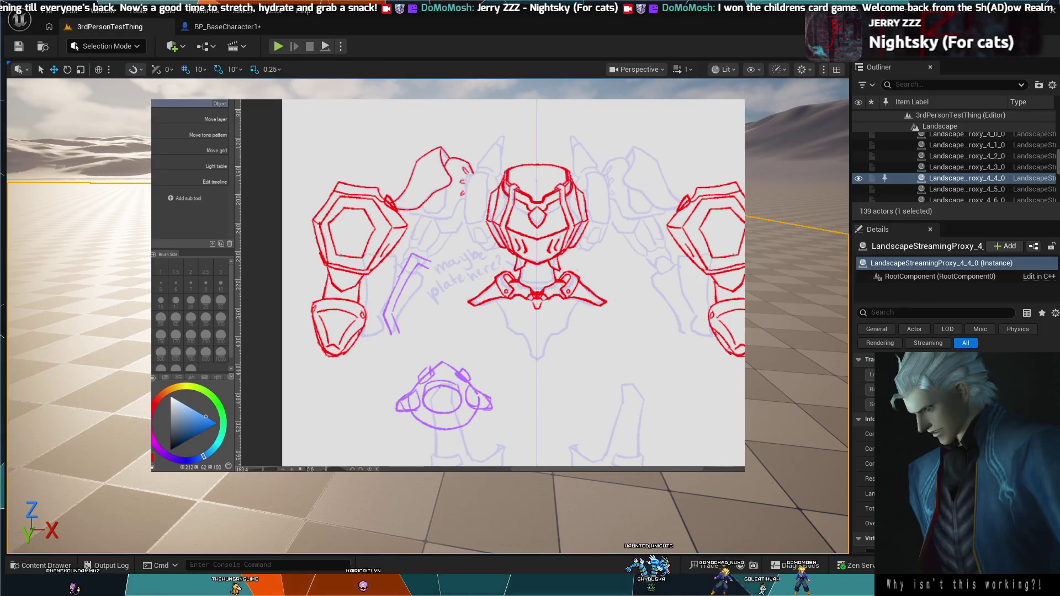
left_click(277, 46)
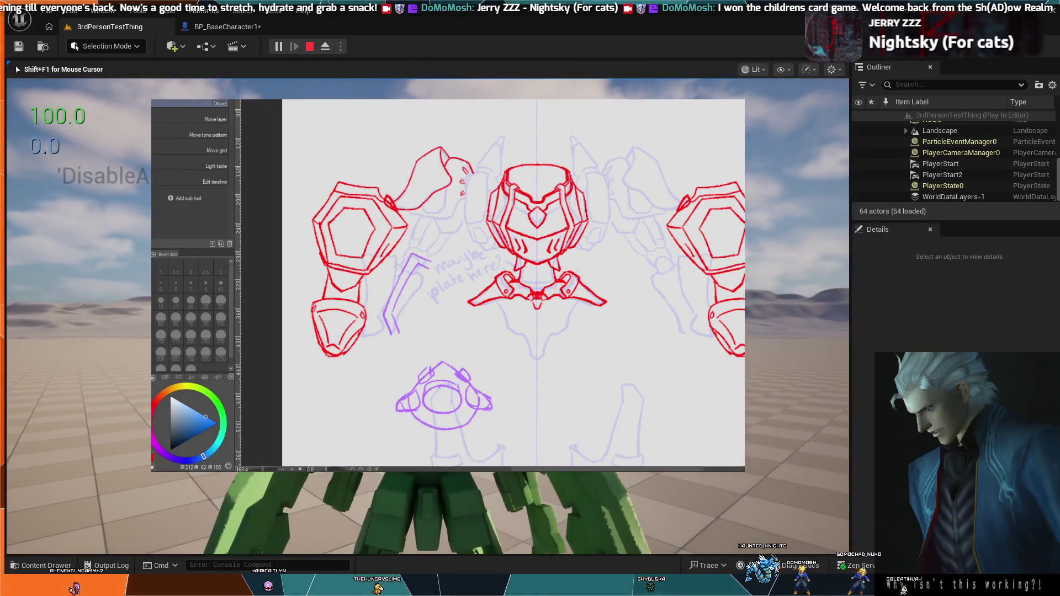
key("Escape")
left_click(221, 27)
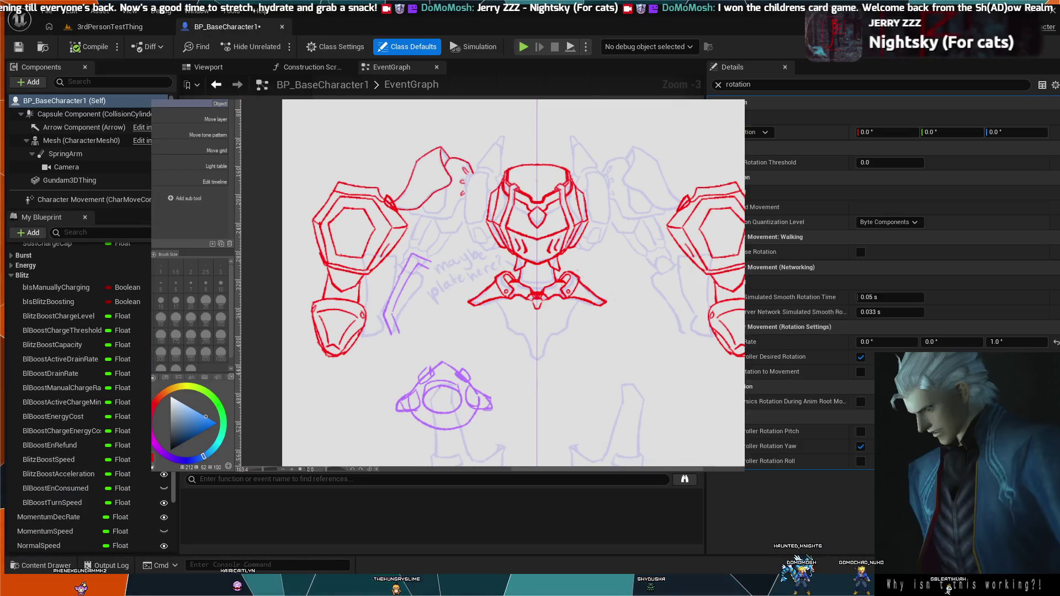
left_click(861, 446)
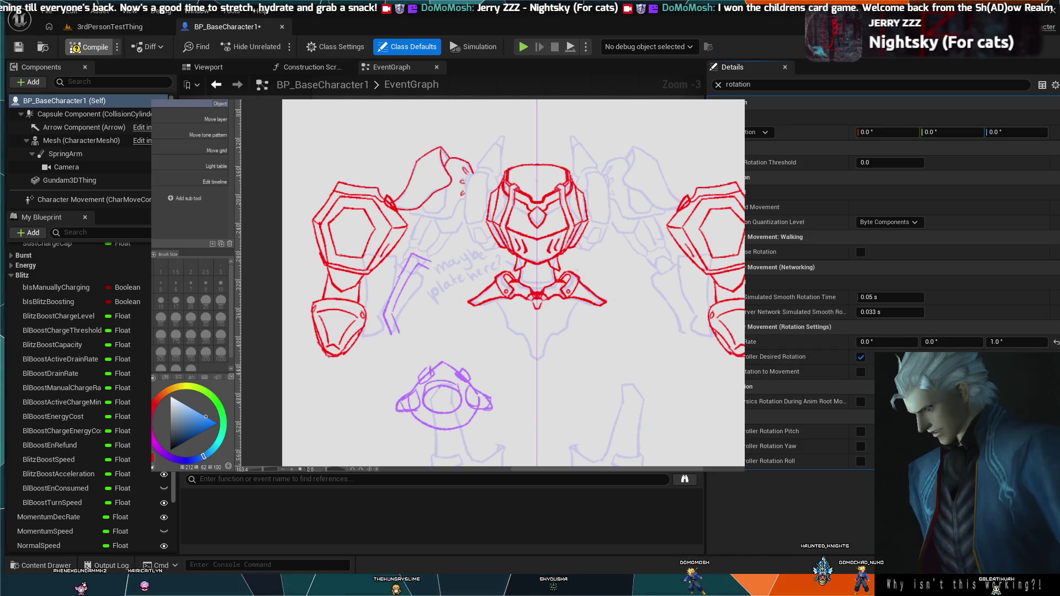
Run a short play test of 3rdPersonTestThing, then start a fresh Play In Editor session with Alt+P.
left_click(95, 25)
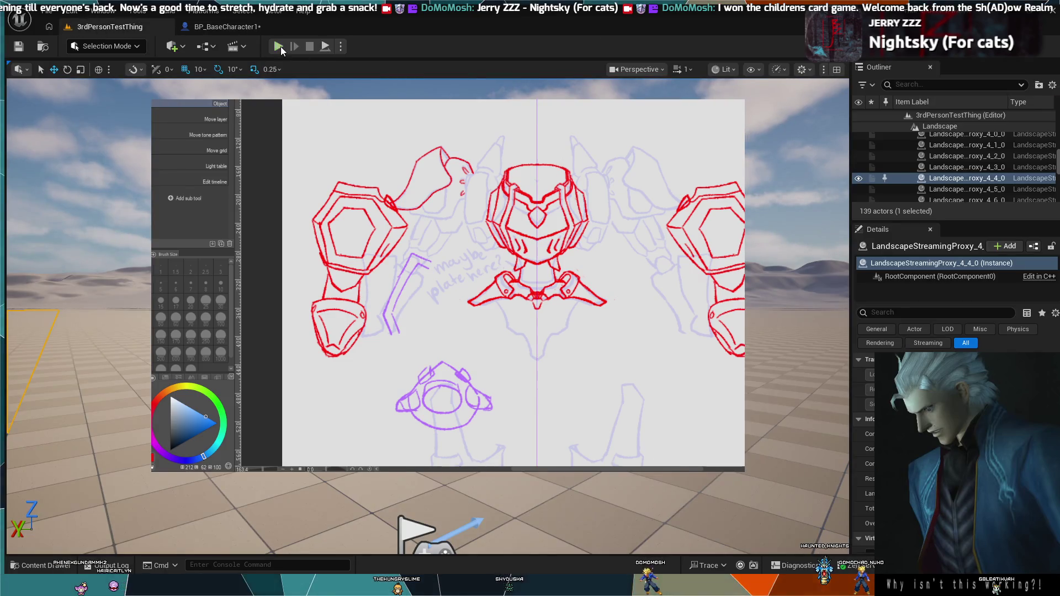
left_click(278, 46)
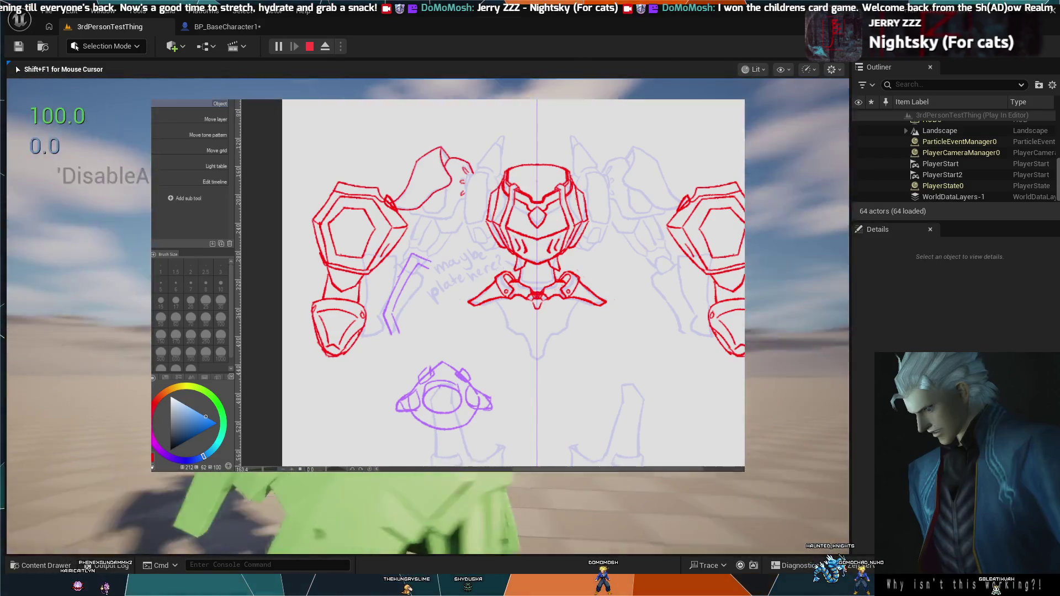
key("Escape")
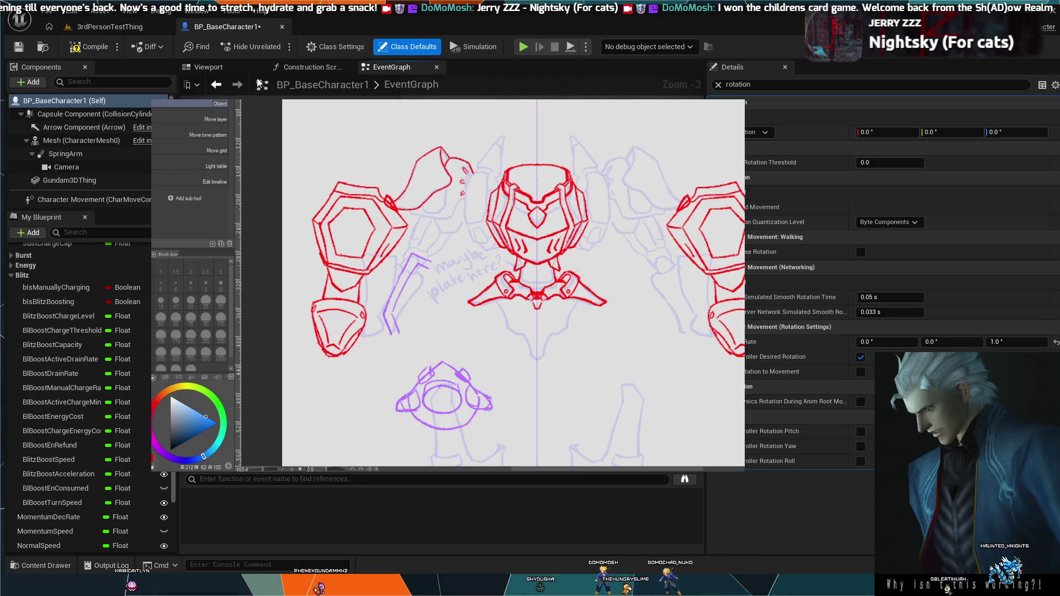
left_click(110, 27)
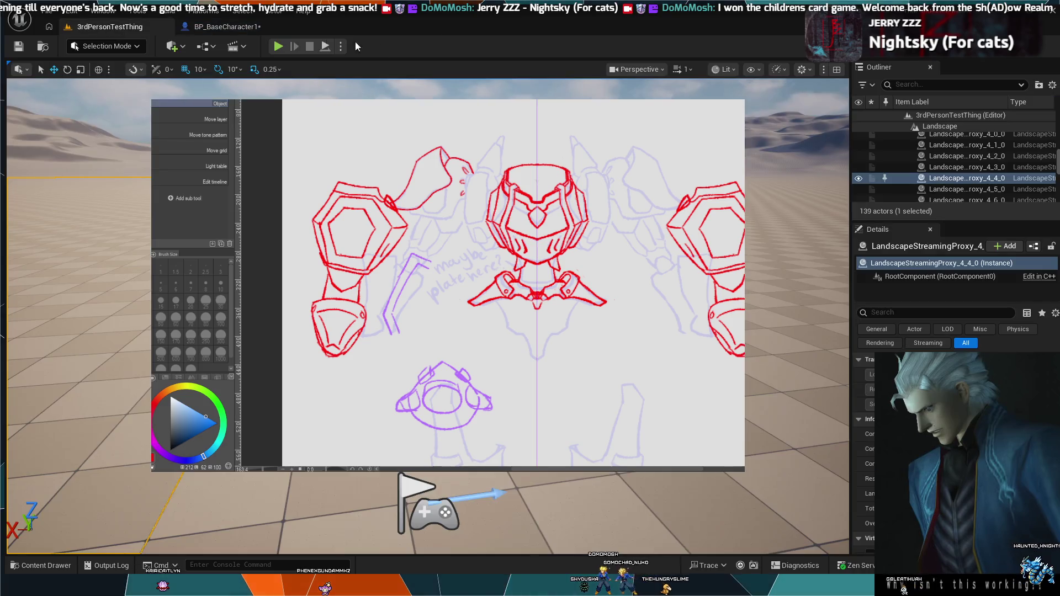
key("alt+p")
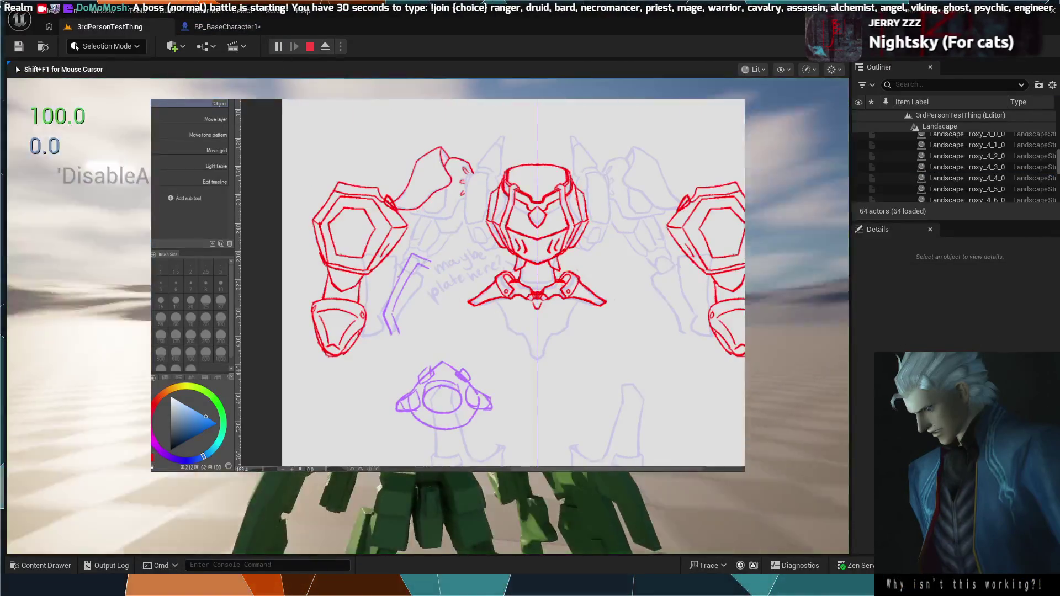
Stop playing, change BP_BaseCharacter1's default value from 10.0 to 5, and return to the level.
key("Escape")
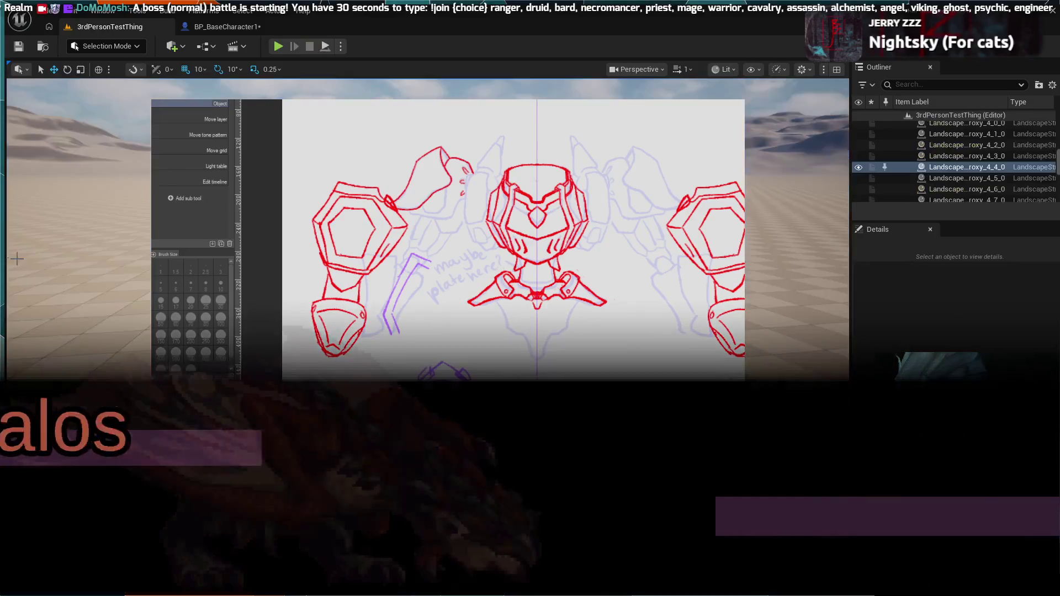
left_click(224, 27)
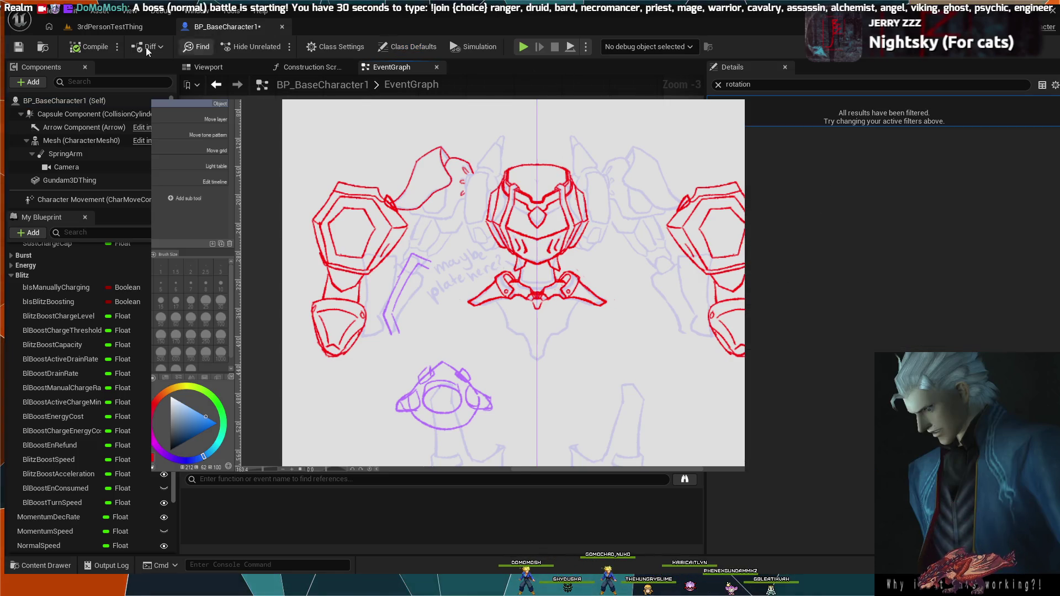
left_click(717, 85)
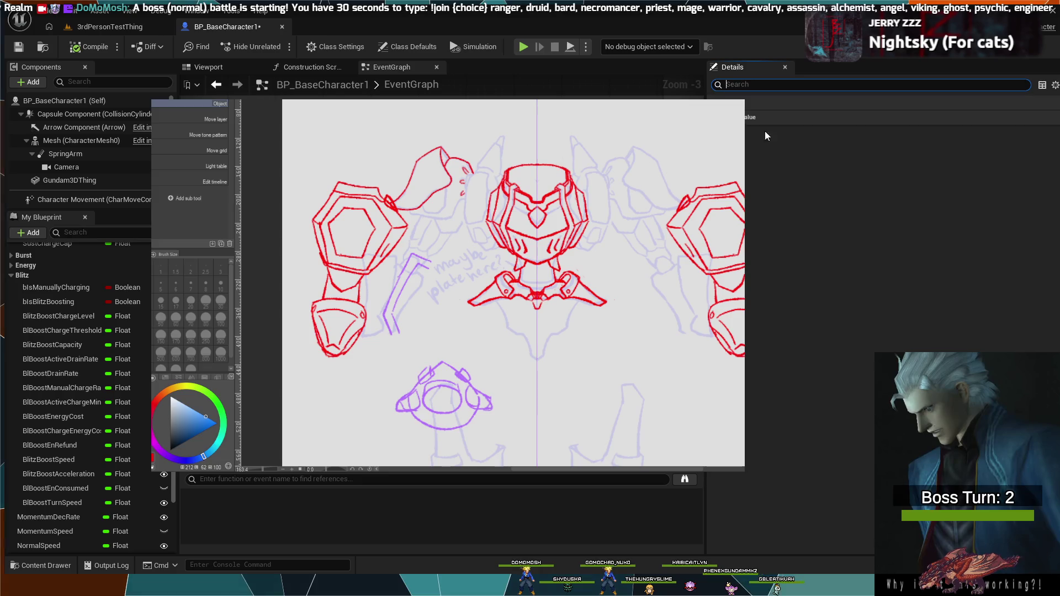
left_click(874, 130)
type("5")
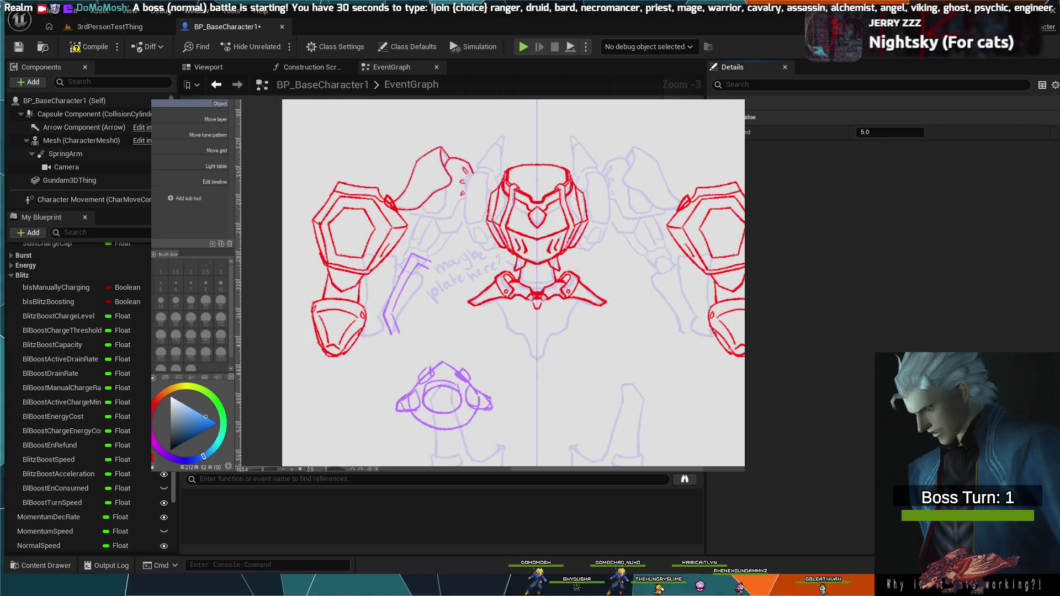
left_click(110, 26)
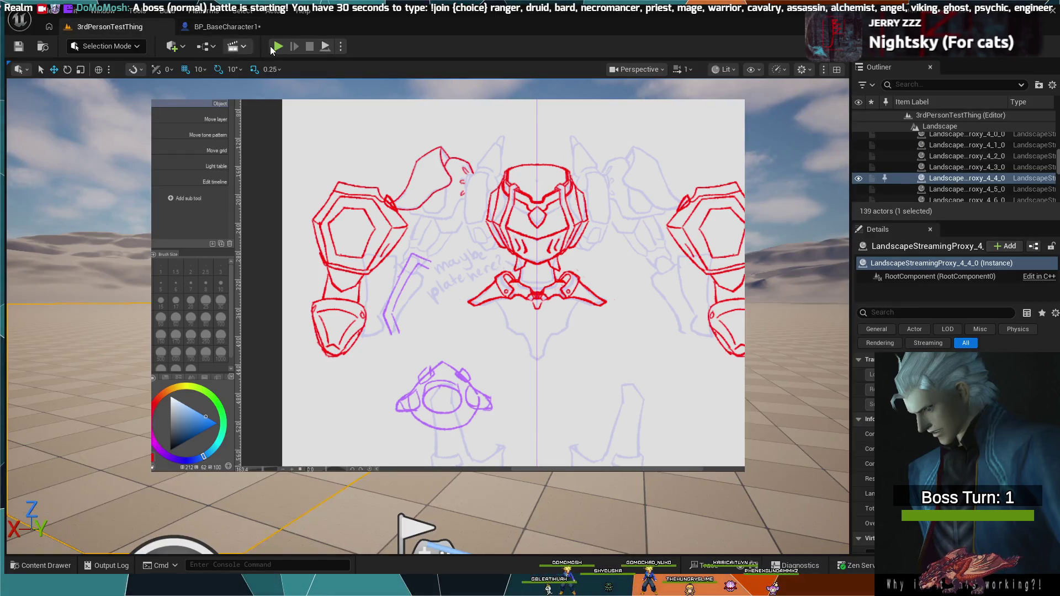
Play-test the Blitz boost in 3rdPersonTestThing until MANA DEPLETED shows, then stop and return to the blueprint.
left_click(278, 46)
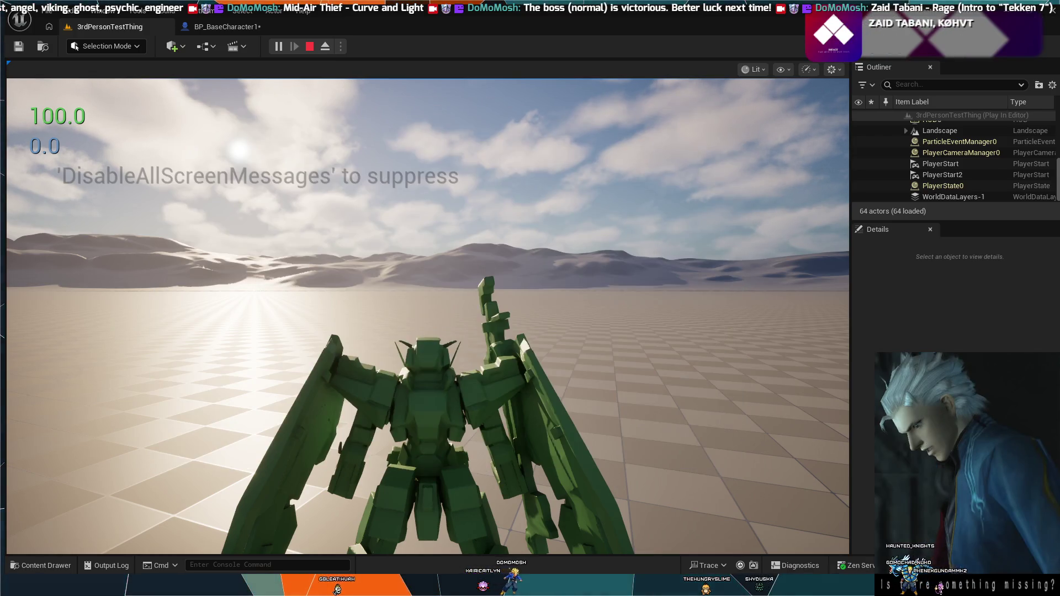
left_click(428, 315)
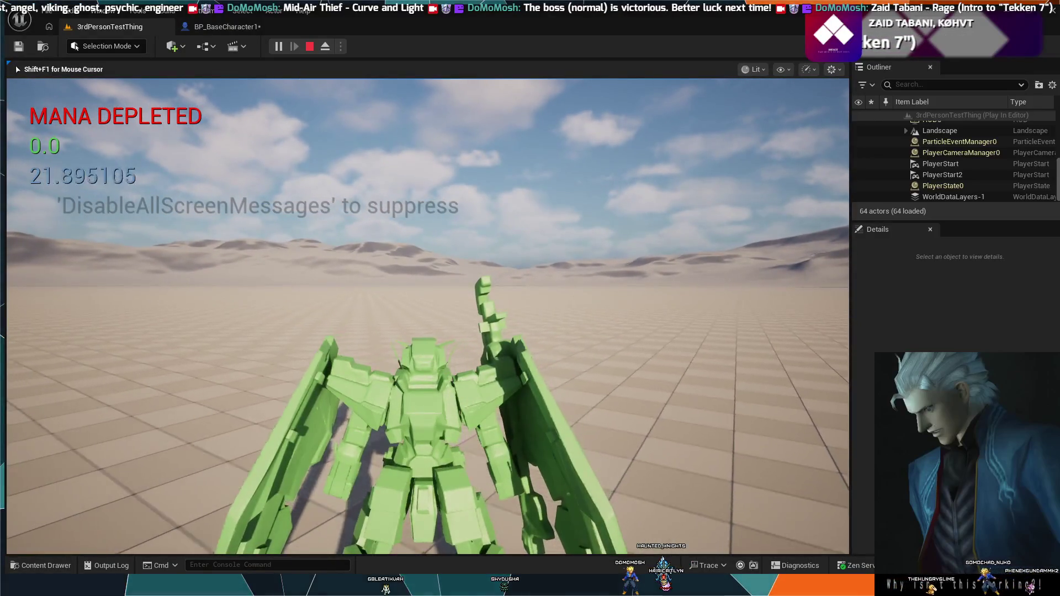
key("Escape")
left_click(226, 26)
Move the node multiplying the forward vector by Blitz Boost Speed lower in the Event Graph.
scroll(463, 339, "down", 4)
mouse_move(464, 338)
left_mouse_down()
mouse_move(471, 279)
mouse_move(429, 257)
mouse_move(631, 271)
left_mouse_up()
scroll(471, 279, "down", 1)
scroll(429, 257, "up", 3)
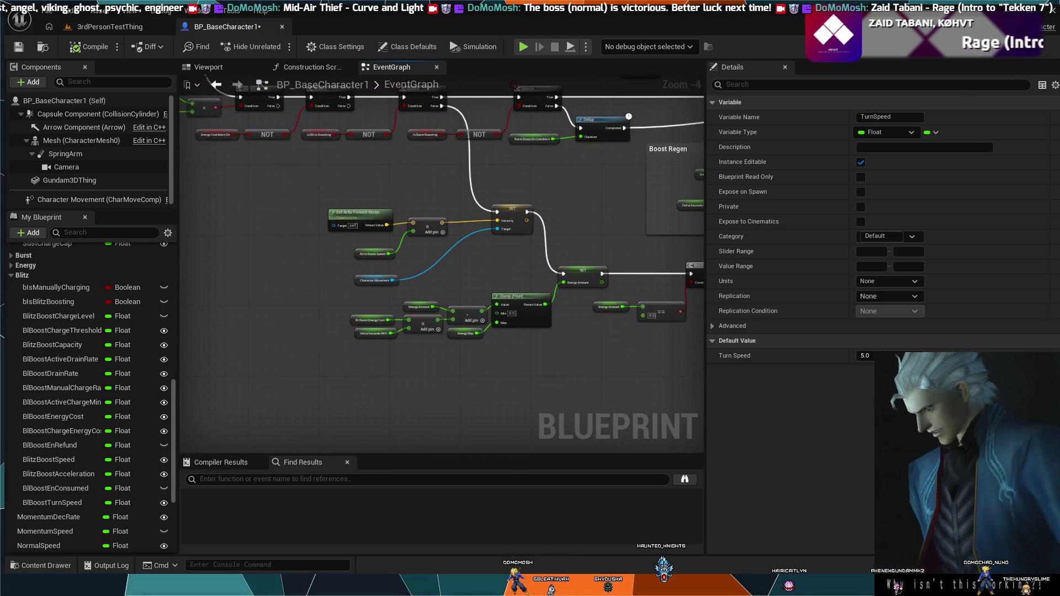
left_click_drag(561, 234, 616, 288)
scroll(515, 222, "up", 3)
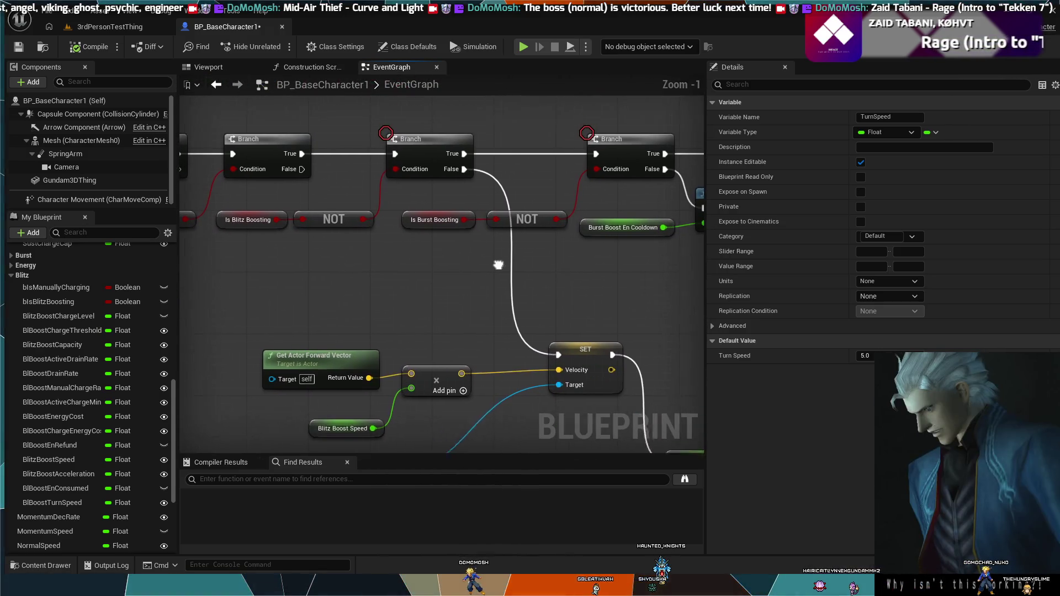
left_click_drag(516, 222, 494, 263)
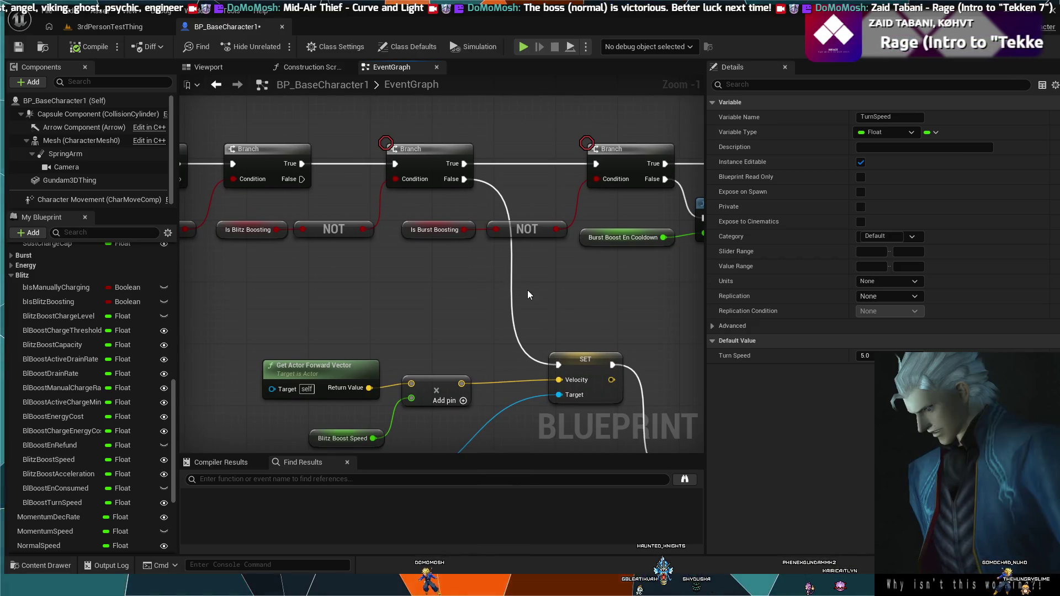
scroll(523, 281, "down", 4)
mouse_move(584, 324)
left_mouse_down()
mouse_move(425, 231)
mouse_move(376, 222)
mouse_move(380, 266)
mouse_move(370, 255)
mouse_move(384, 257)
left_mouse_up()
left_click_drag(314, 231, 324, 263)
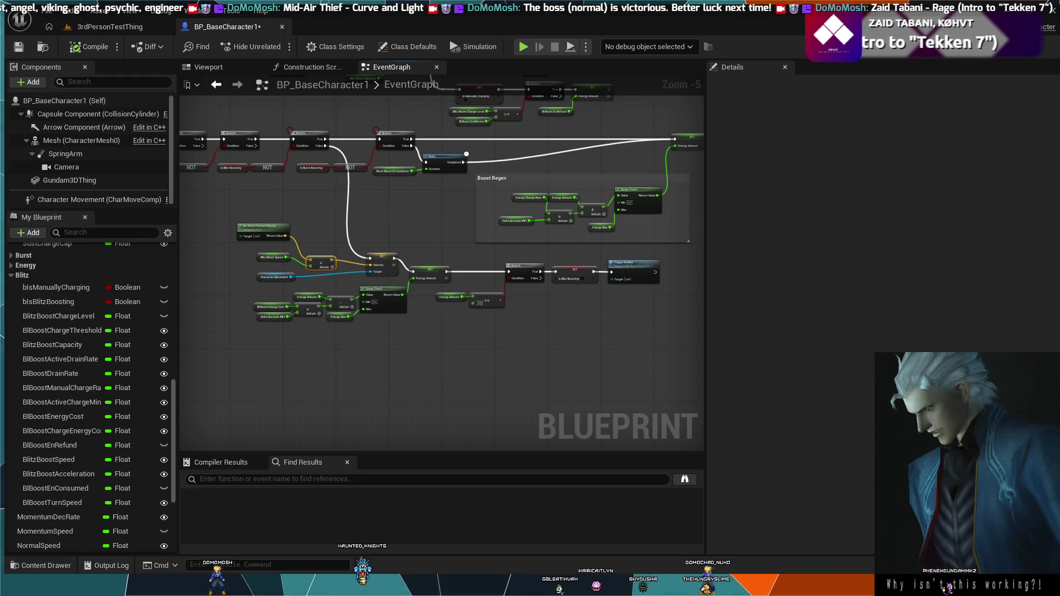
Rearrange the Blitz Boost Speed, Get Actor Forward Vector and Character Movement nodes.
scroll(373, 366, "up", 5)
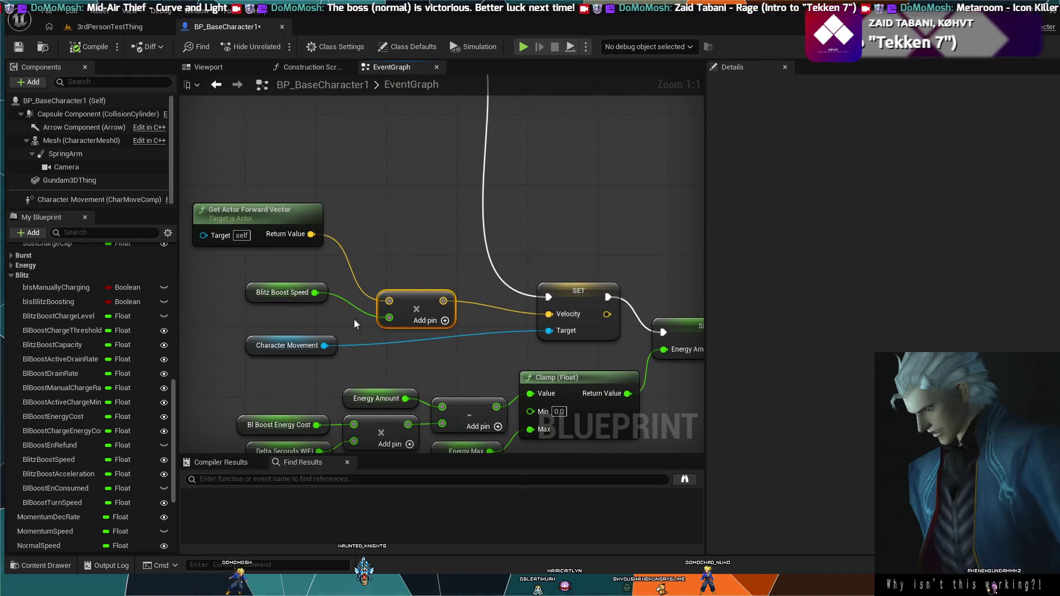
left_click_drag(296, 290, 315, 314)
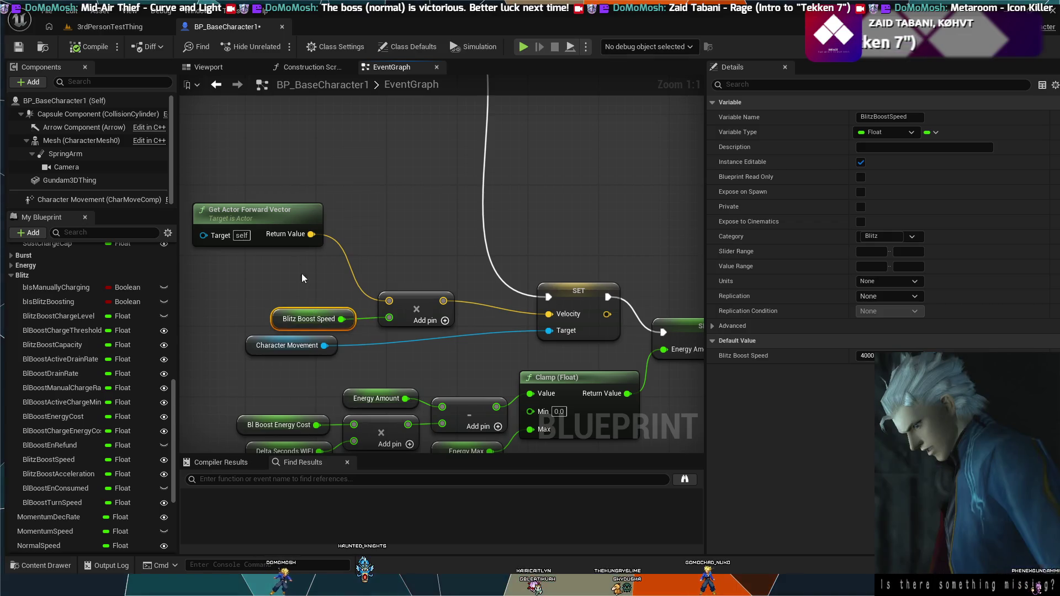
left_click_drag(290, 204, 324, 248)
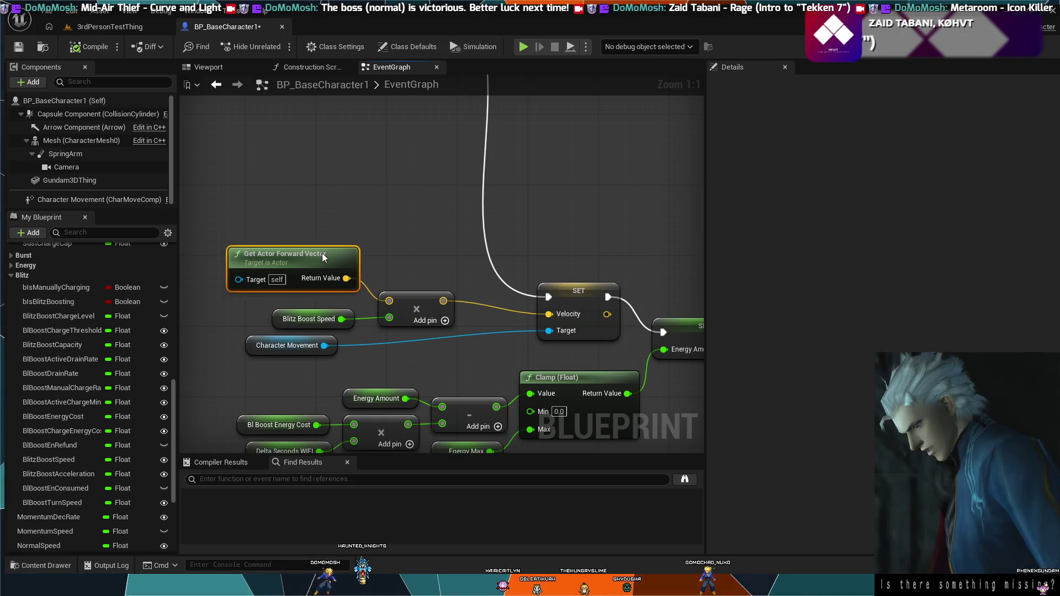
left_click_drag(313, 350, 484, 363)
mouse_move(354, 340)
left_mouse_down()
mouse_move(381, 283)
mouse_move(469, 300)
mouse_move(446, 294)
mouse_move(362, 376)
left_mouse_up()
Add a SET Turn Speed node of 0.0 on the Branch's False path before SET Velocity.
mouse_move(370, 265)
left_mouse_down()
mouse_move(389, 337)
mouse_move(410, 281)
left_mouse_up()
scroll(390, 337, "down", 1)
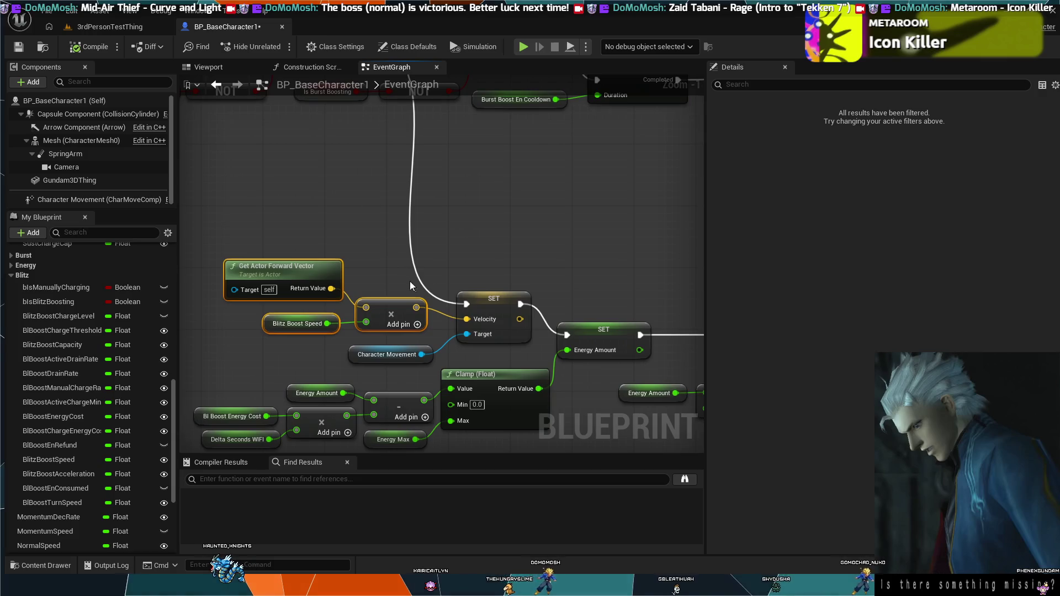
scroll(555, 297, "down", 1)
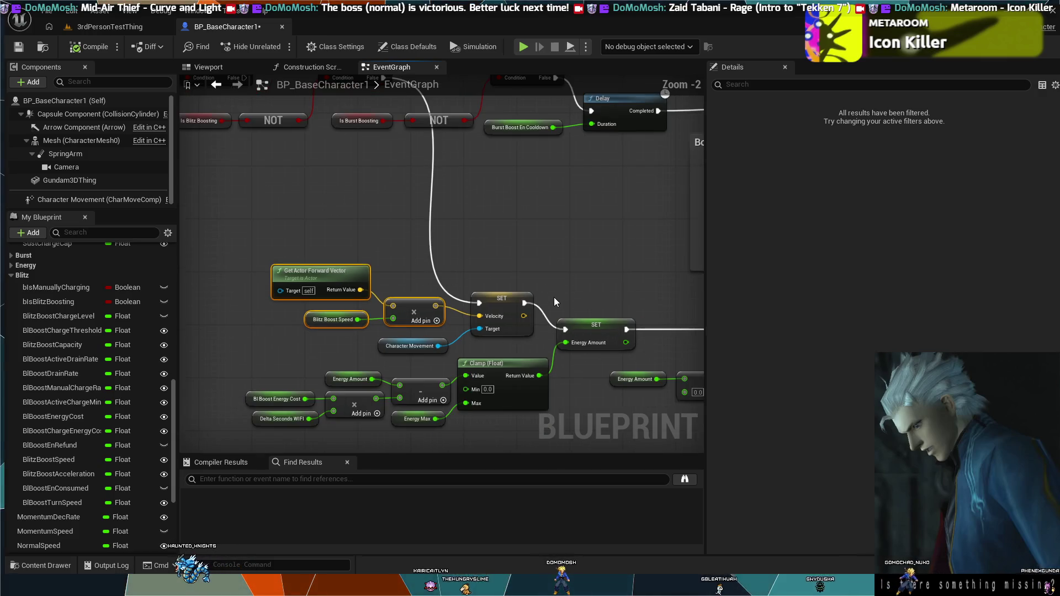
mouse_move(441, 271)
left_mouse_down()
mouse_move(402, 383)
mouse_move(498, 298)
left_mouse_up()
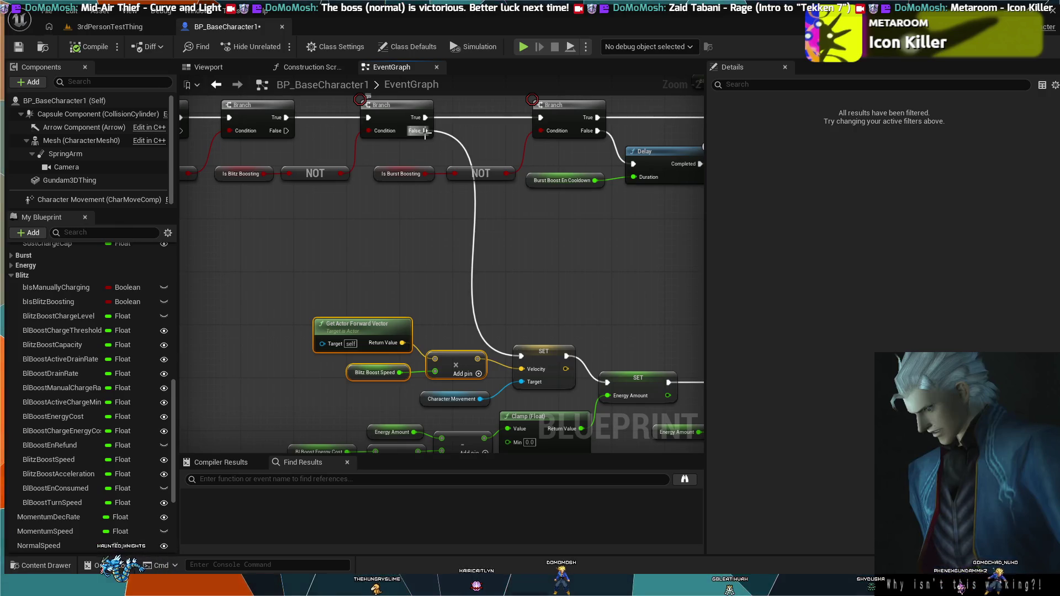
mouse_move(425, 138)
left_mouse_down()
mouse_move(475, 234)
mouse_move(454, 237)
mouse_move(514, 239)
left_mouse_up()
Remove the SET Turn Speed node and review the surrounding boost logic in the Event Graph.
left_click(438, 184)
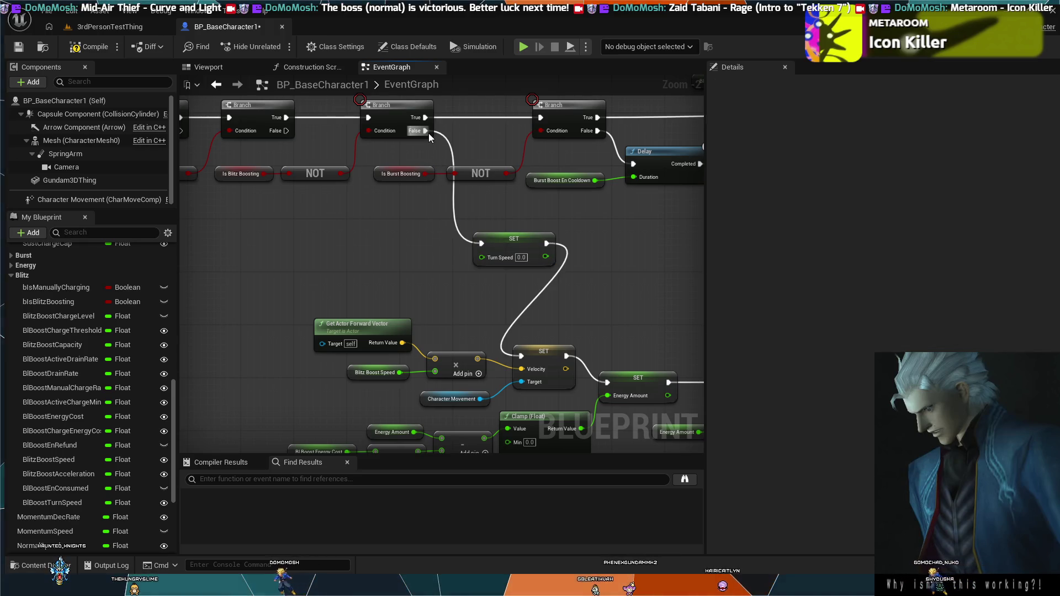
key("ctrl+z")
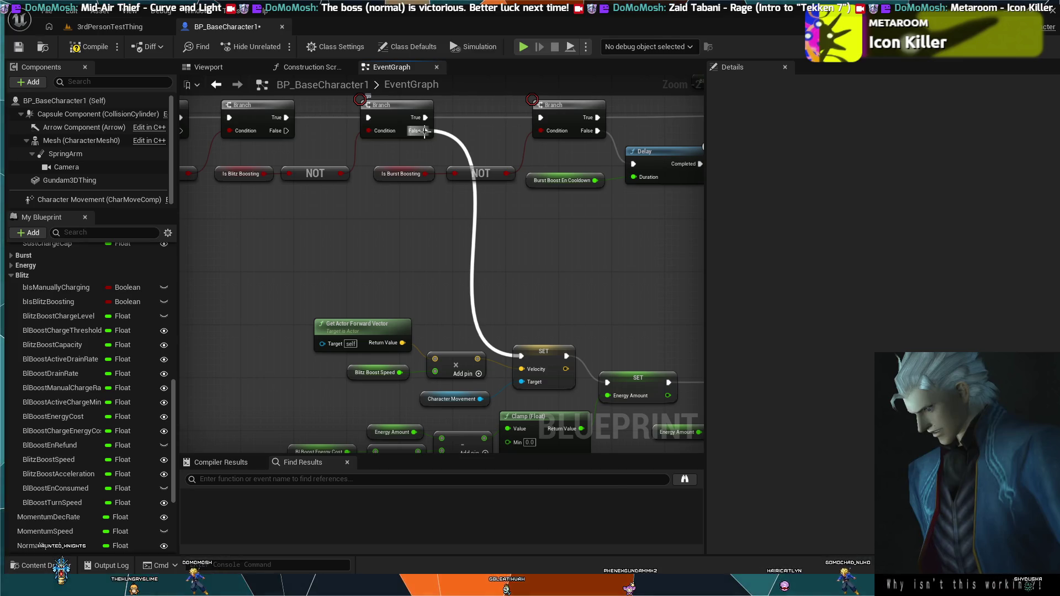
mouse_move(424, 131)
left_mouse_down()
mouse_move(549, 298)
mouse_move(390, 197)
mouse_move(619, 201)
left_mouse_up()
mouse_move(555, 200)
left_mouse_down()
mouse_move(598, 194)
mouse_move(461, 180)
left_mouse_up()
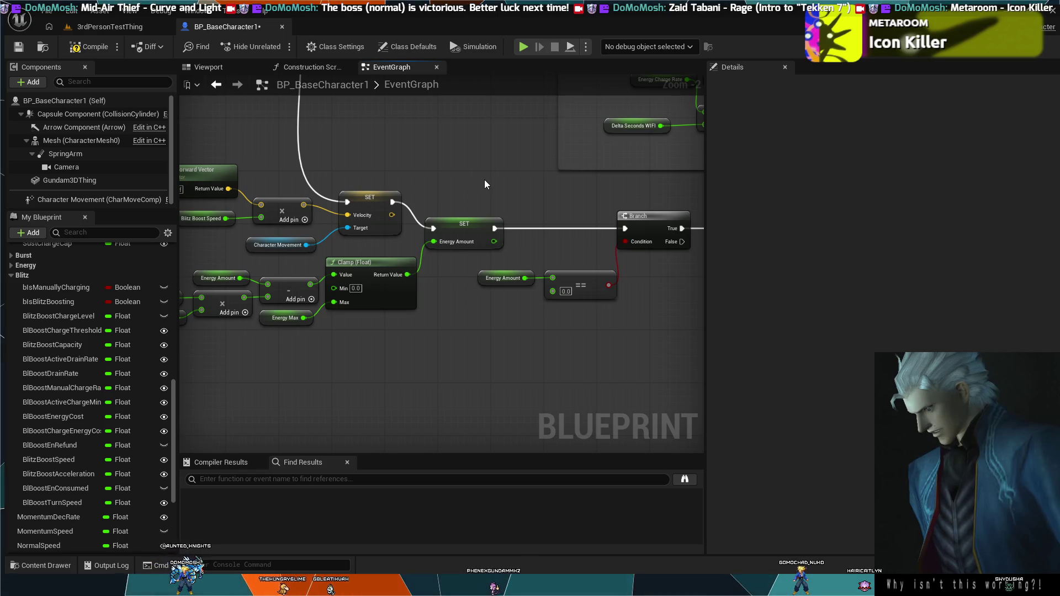
scroll(461, 184, "down", 3)
mouse_move(461, 191)
left_mouse_down()
mouse_move(310, 211)
mouse_move(339, 209)
left_mouse_up()
mouse_move(451, 184)
left_mouse_down()
mouse_move(360, 229)
mouse_move(503, 174)
left_mouse_up()
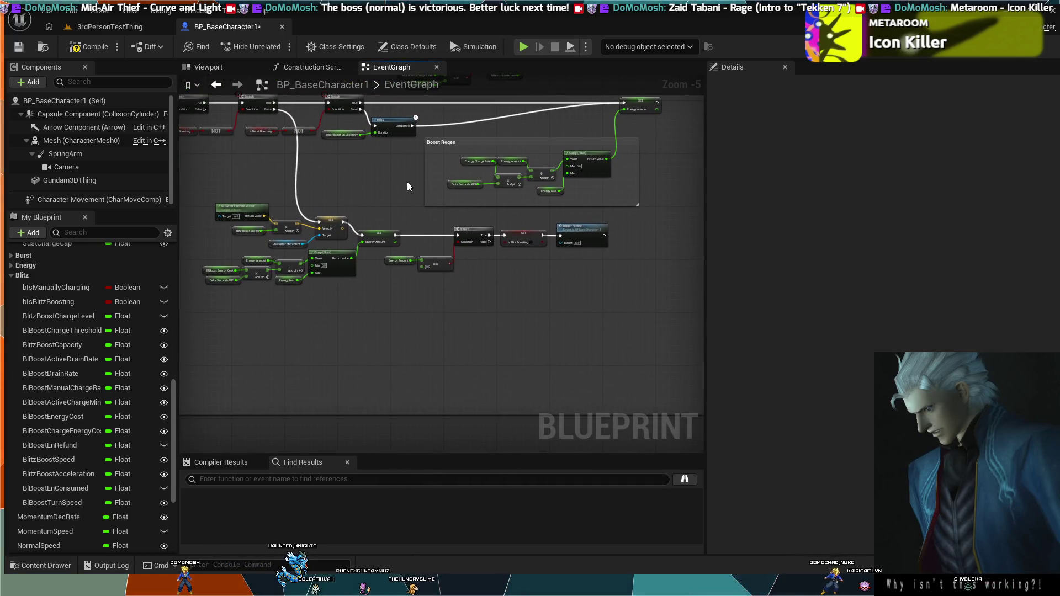
mouse_move(396, 174)
left_mouse_down()
mouse_move(407, 194)
mouse_move(517, 243)
mouse_move(466, 277)
mouse_move(410, 270)
mouse_move(610, 378)
mouse_move(499, 387)
mouse_move(348, 336)
mouse_move(471, 350)
mouse_move(211, 354)
mouse_move(357, 348)
mouse_move(475, 372)
mouse_move(578, 360)
left_mouse_up()
scroll(610, 366, "up", 4)
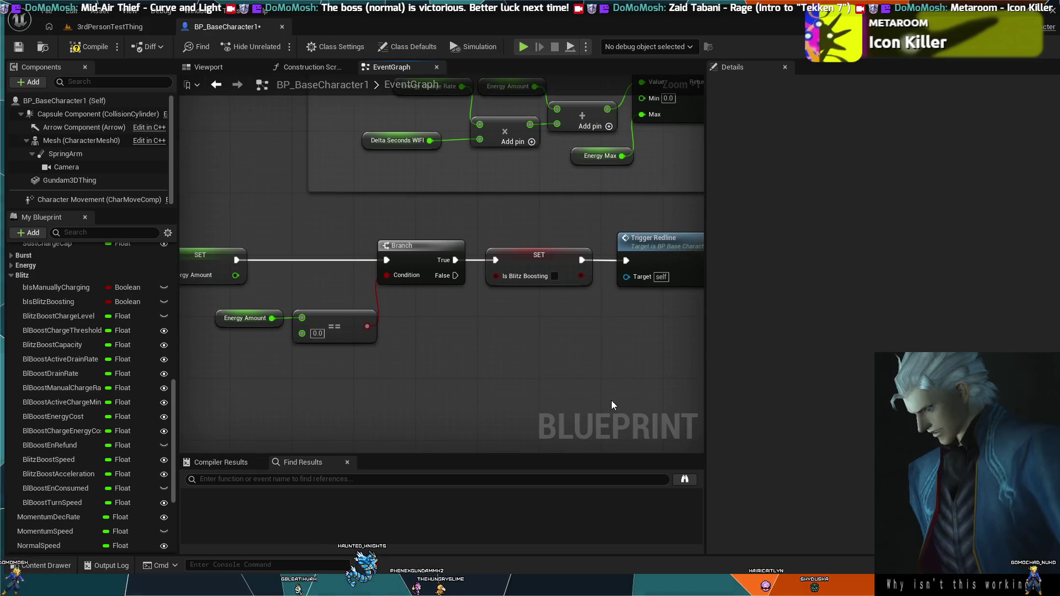
scroll(532, 388, "down", 4)
scroll(518, 383, "up", 2)
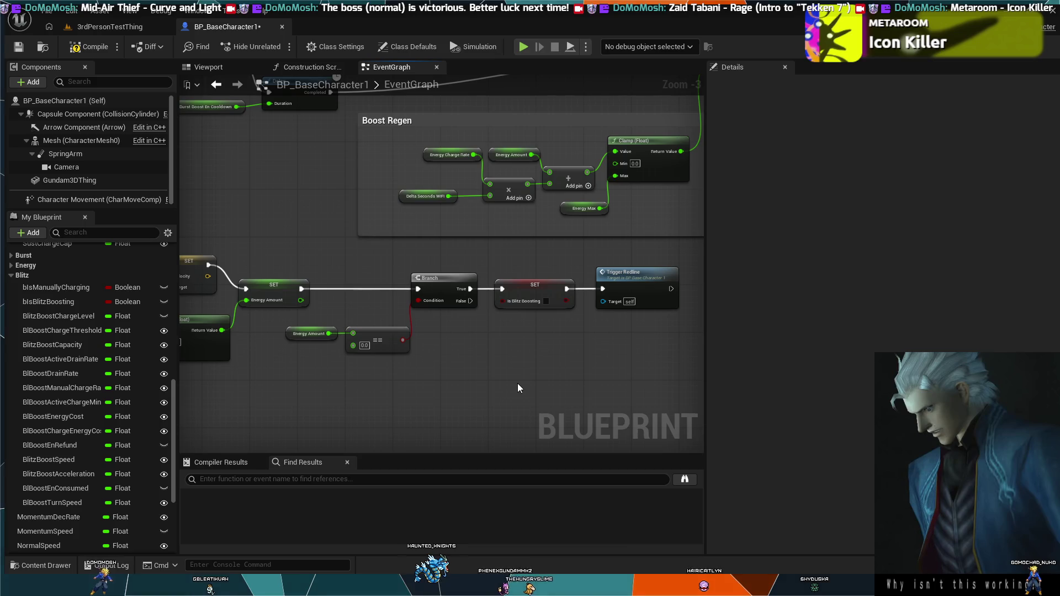
scroll(505, 378, "down", 1)
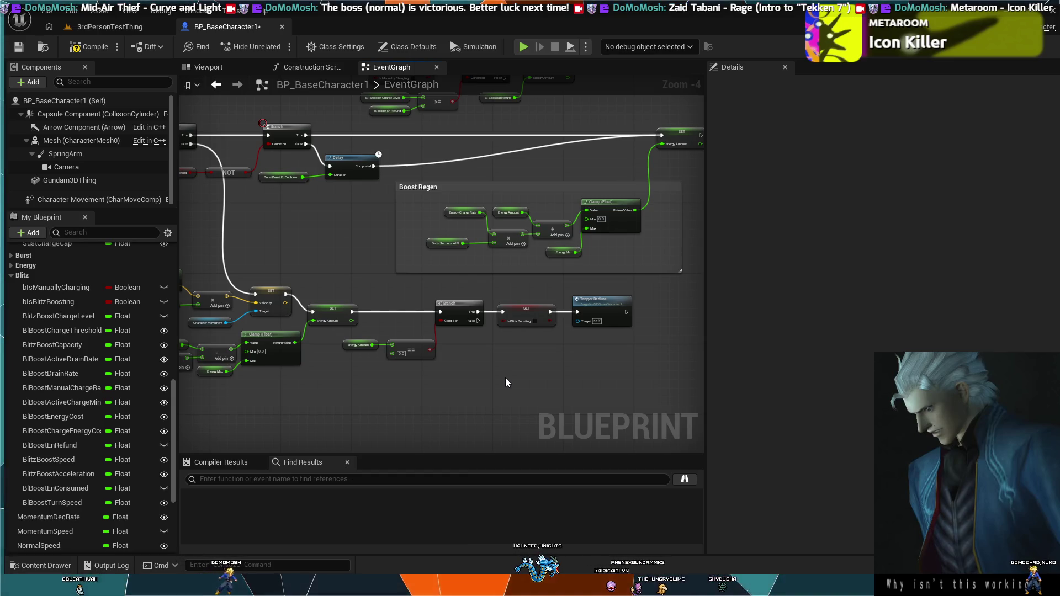
mouse_move(316, 256)
left_mouse_down()
mouse_move(421, 374)
mouse_move(427, 321)
mouse_move(534, 351)
left_mouse_up()
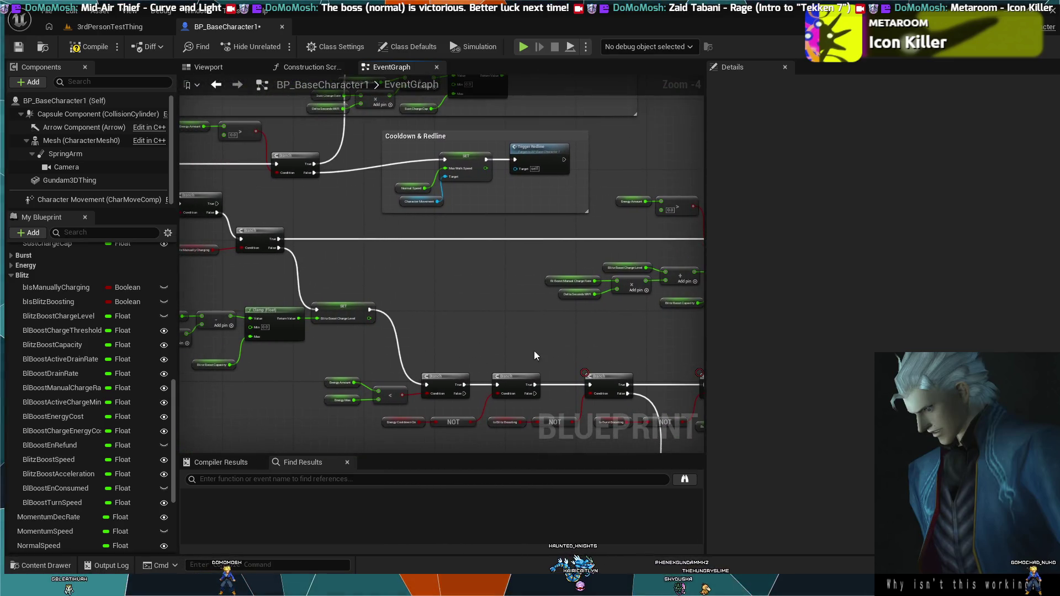
mouse_move(145, 91)
left_mouse_down()
mouse_move(273, 204)
mouse_move(295, 195)
mouse_move(402, 206)
mouse_move(457, 174)
left_mouse_up()
mouse_move(319, 218)
left_mouse_down()
mouse_move(551, 187)
mouse_move(639, 193)
mouse_move(632, 200)
left_mouse_up()
scroll(456, 223, "down", 2)
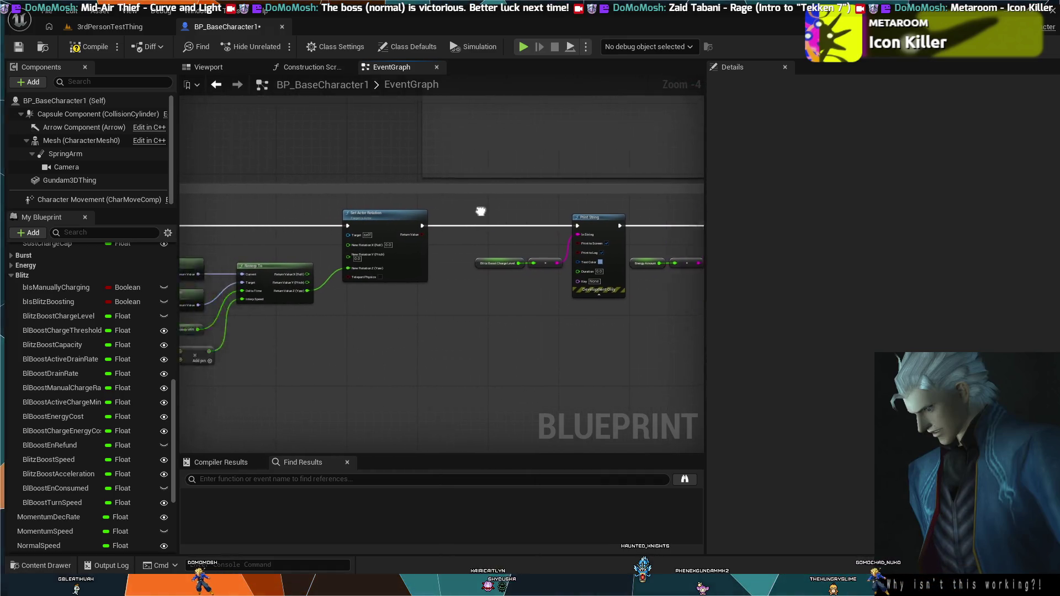
mouse_move(504, 213)
left_mouse_down()
mouse_move(338, 223)
mouse_move(222, 250)
left_mouse_up()
mouse_move(530, 189)
left_mouse_down()
mouse_move(402, 182)
mouse_move(501, 220)
left_mouse_up()
scroll(502, 219, "up", 3)
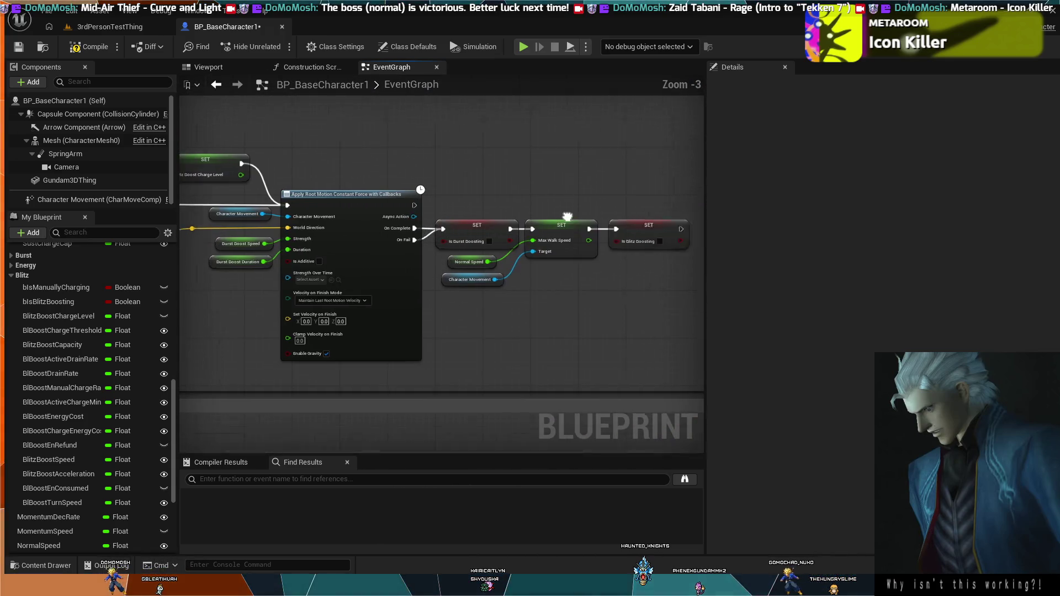
left_click_drag(415, 344, 482, 226)
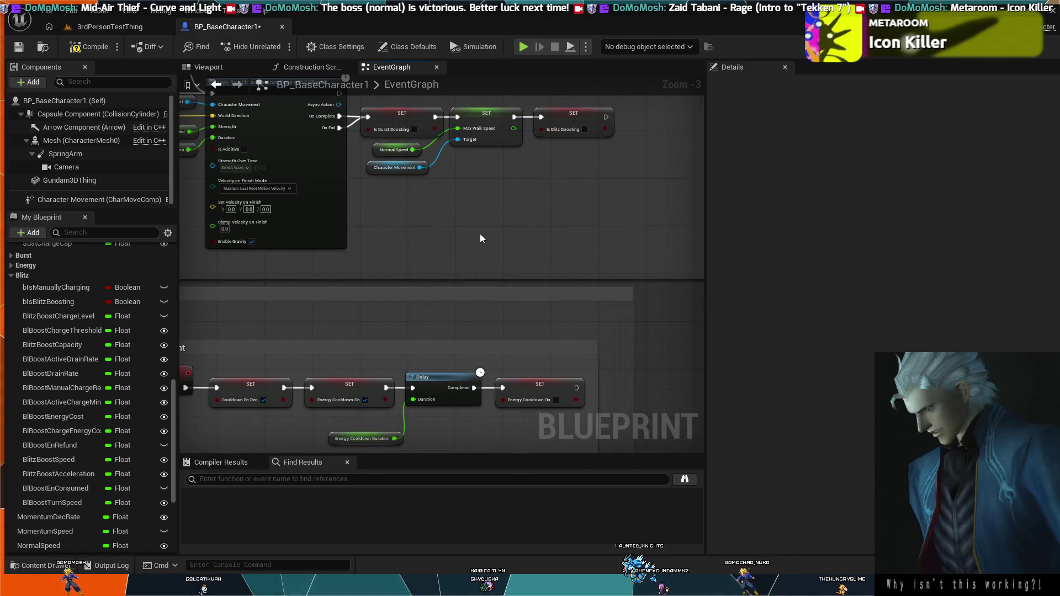
scroll(479, 233, "down", 2)
mouse_move(325, 428)
left_mouse_down()
mouse_move(412, 335)
mouse_move(313, 296)
mouse_move(540, 334)
mouse_move(305, 280)
left_mouse_up()
scroll(315, 300, "up", 2)
scroll(377, 321, "down", 2)
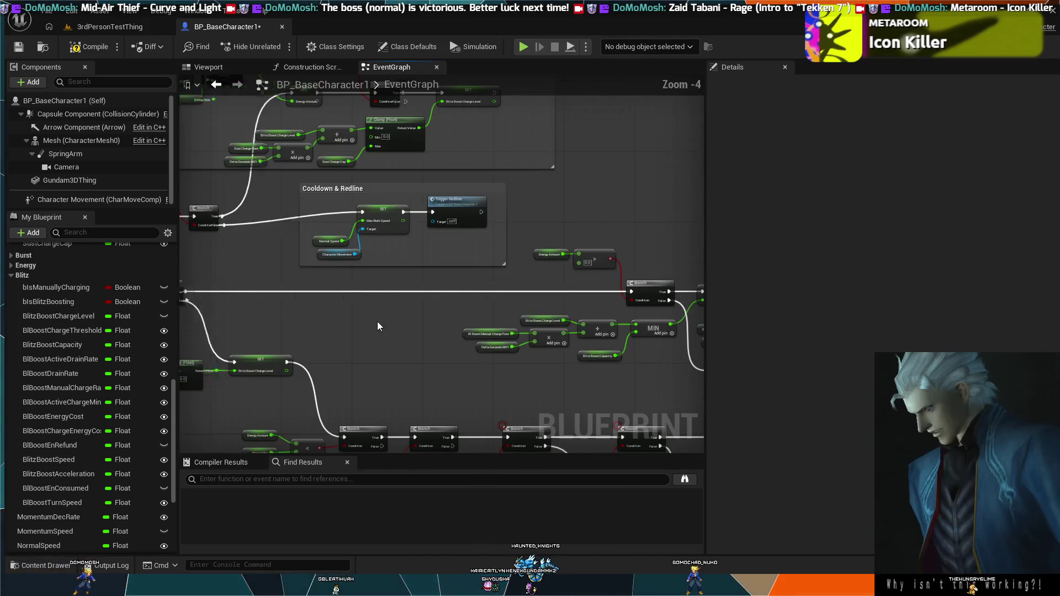
scroll(389, 336, "up", 1)
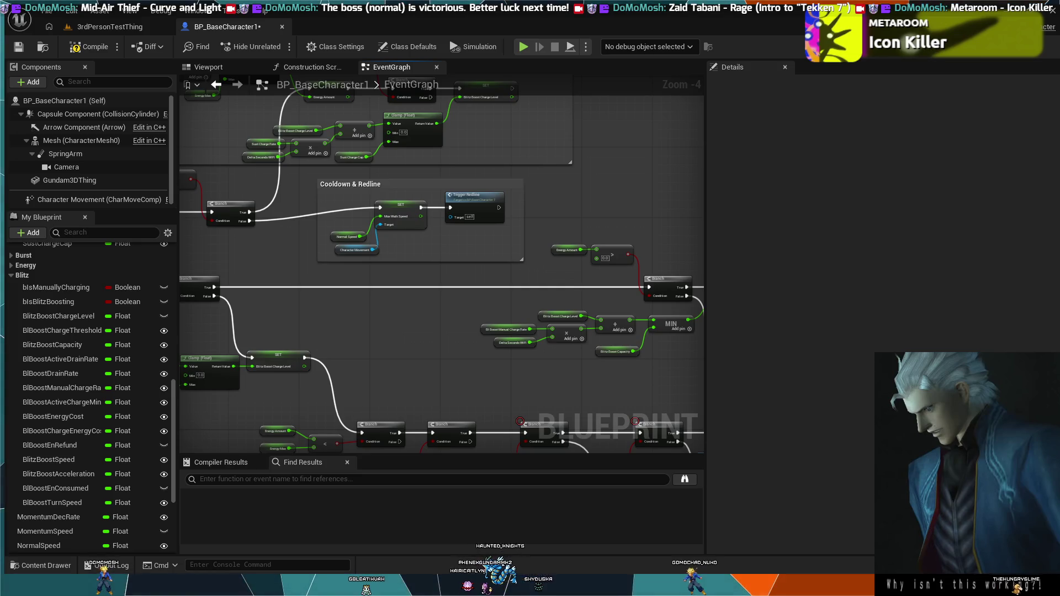
mouse_move(392, 429)
left_mouse_down()
mouse_move(610, 434)
mouse_move(433, 284)
mouse_move(370, 350)
mouse_move(295, 314)
mouse_move(393, 300)
left_mouse_up()
scroll(384, 342, "up", 1)
scroll(385, 347, "up", 1)
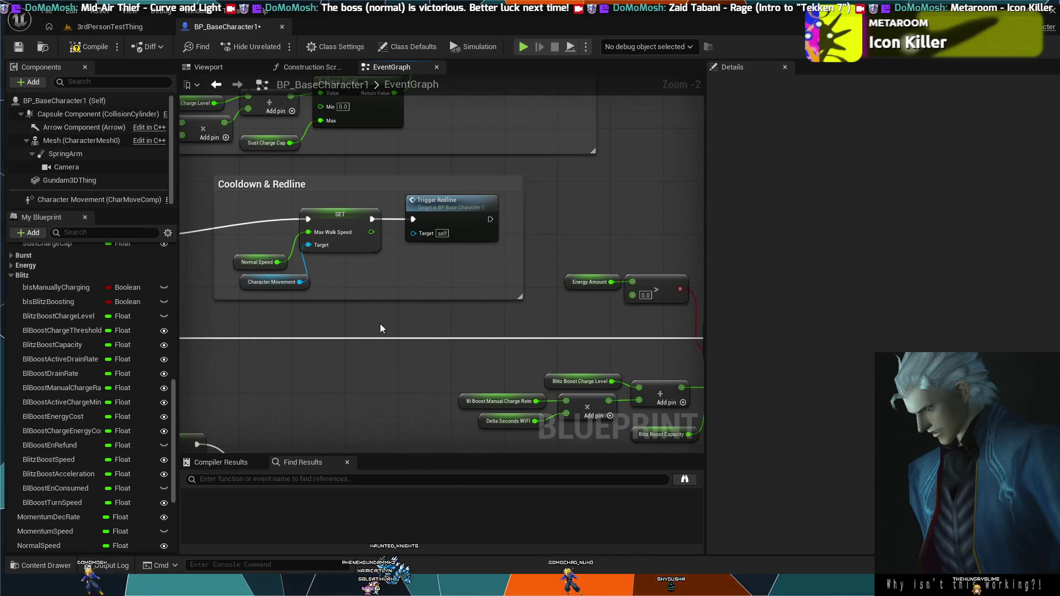
scroll(380, 329, "down", 1)
scroll(376, 331, "down", 1)
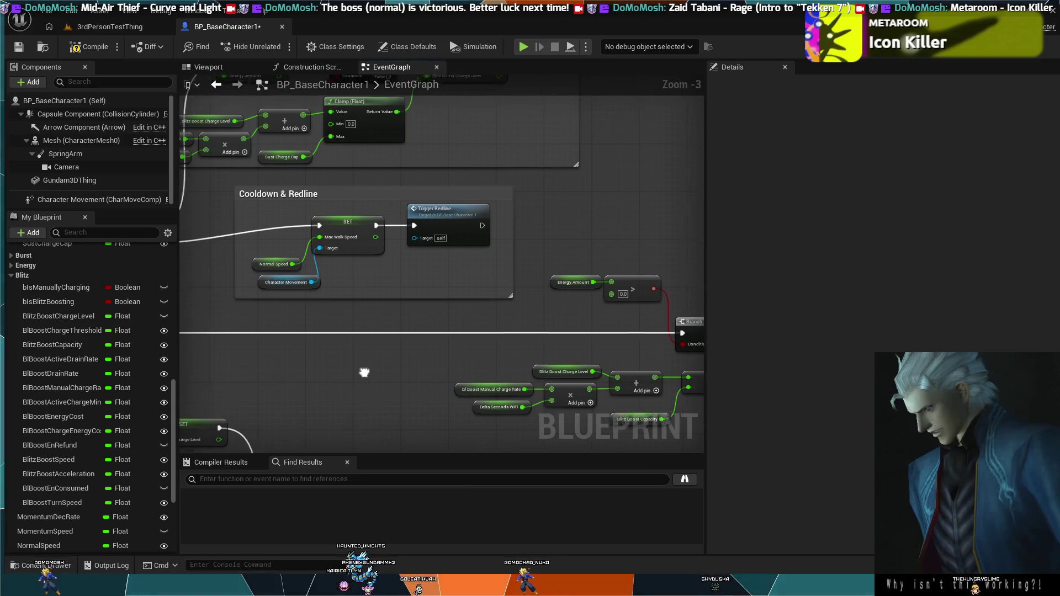
left_click_drag(360, 371, 444, 351)
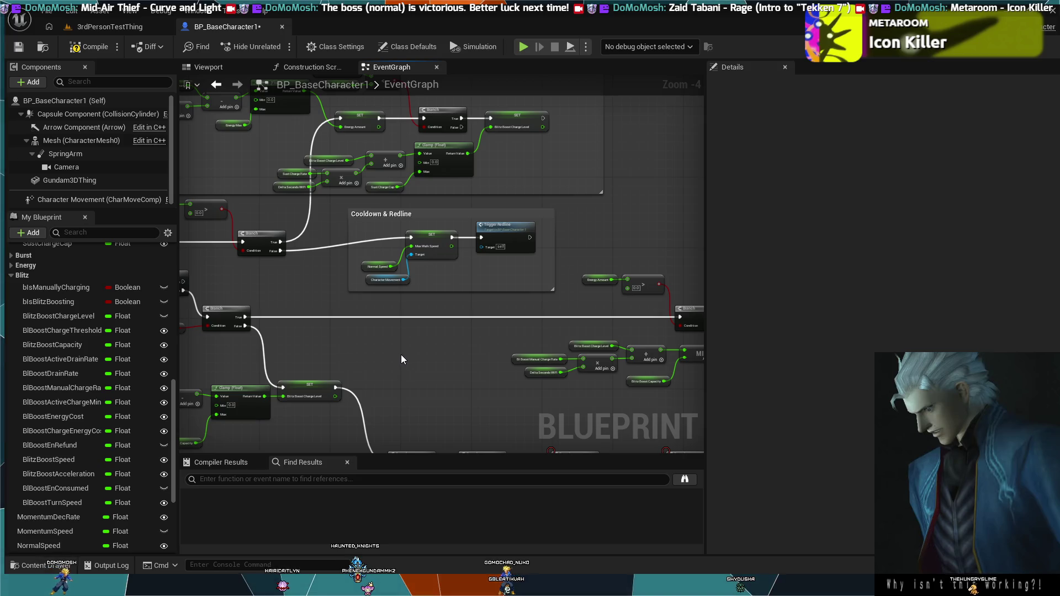
scroll(425, 378, "down", 1)
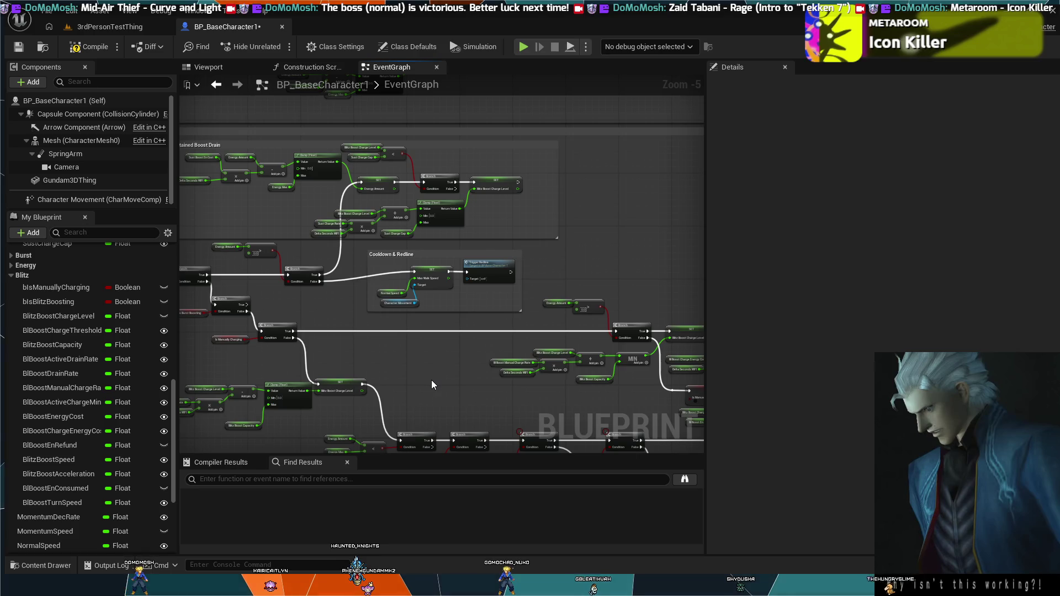
scroll(405, 363, "down", 2)
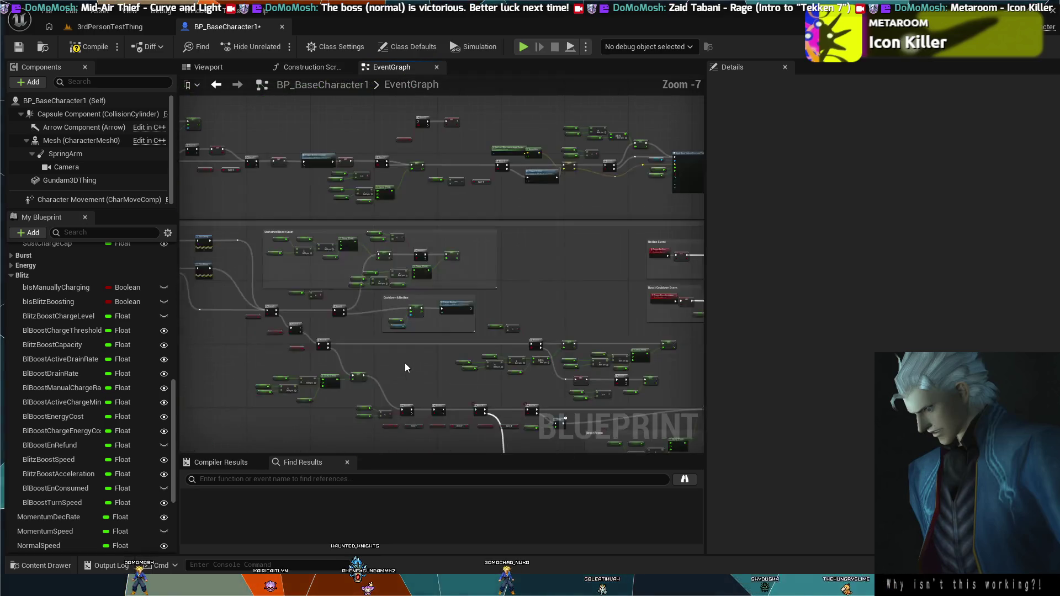
scroll(410, 355, "up", 3)
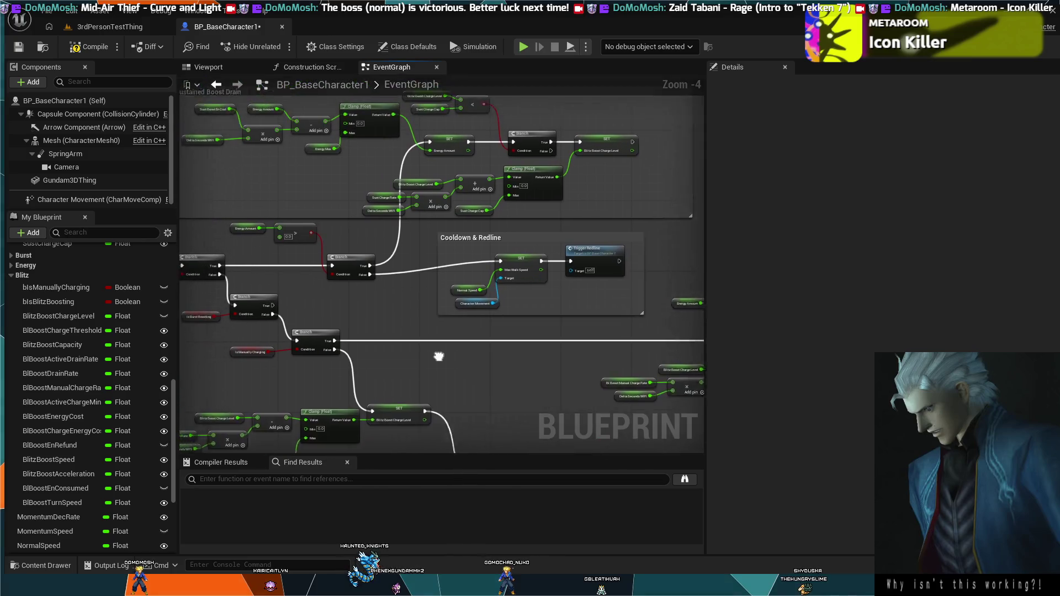
scroll(428, 345, "up", 3)
left_click_drag(445, 340, 260, 323)
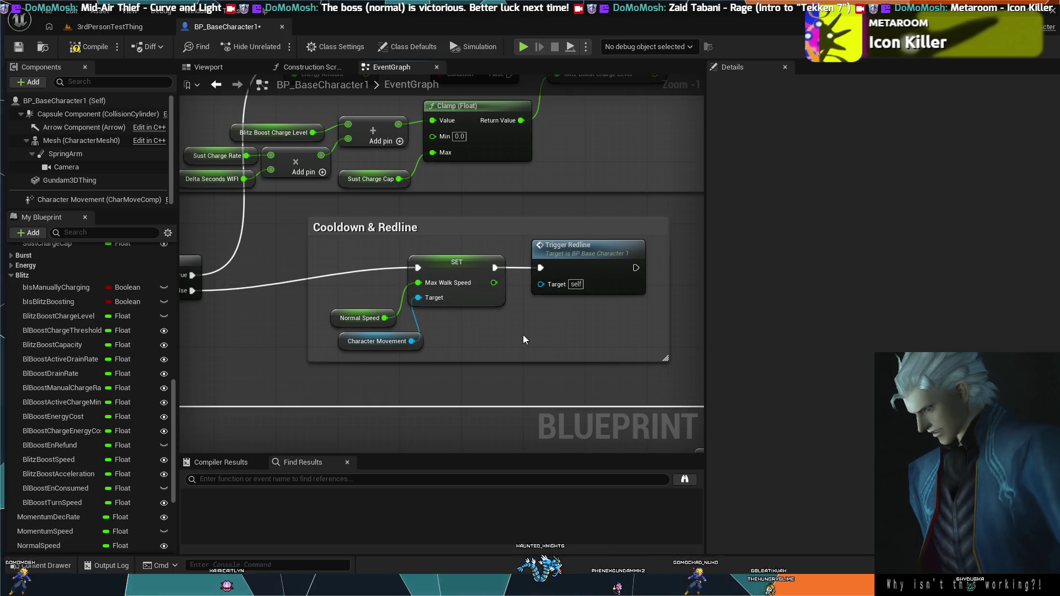
scroll(523, 334, "down", 2)
left_click_drag(366, 327, 474, 331)
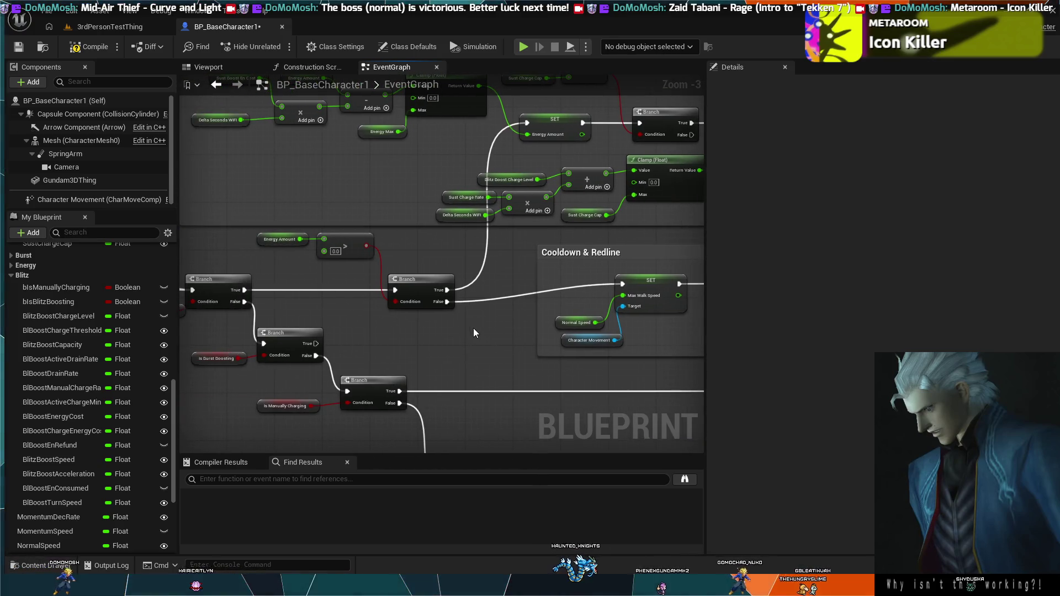
scroll(472, 328, "up", 1)
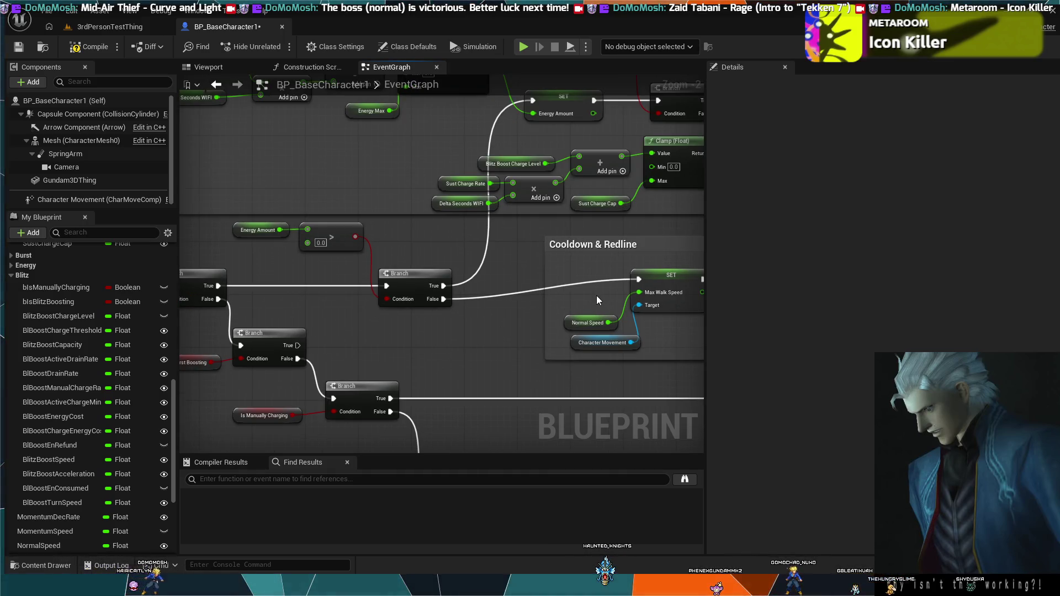
left_click_drag(596, 296, 379, 299)
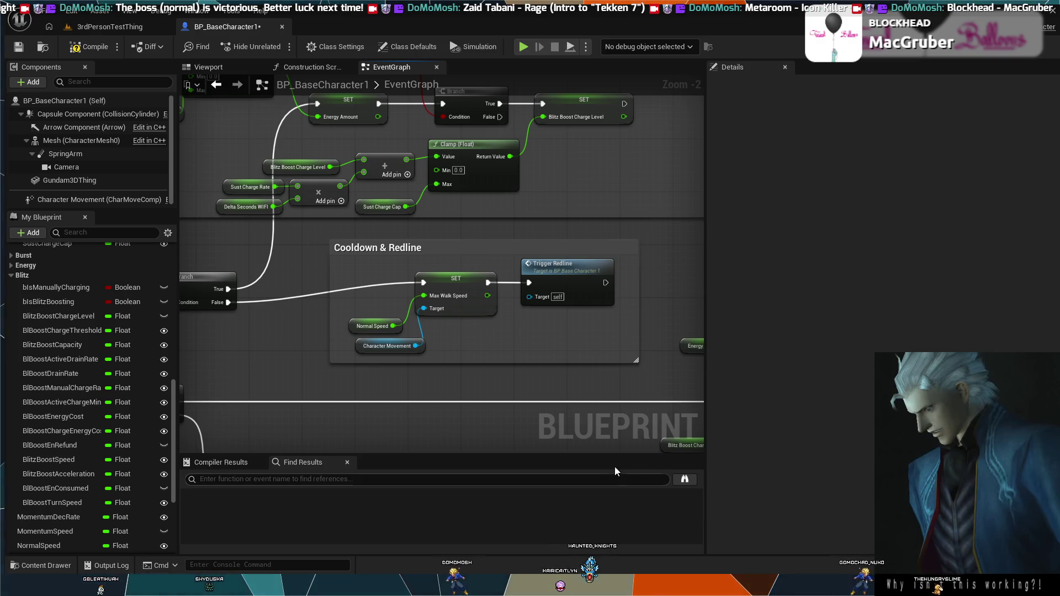
scroll(519, 424, "down", 5)
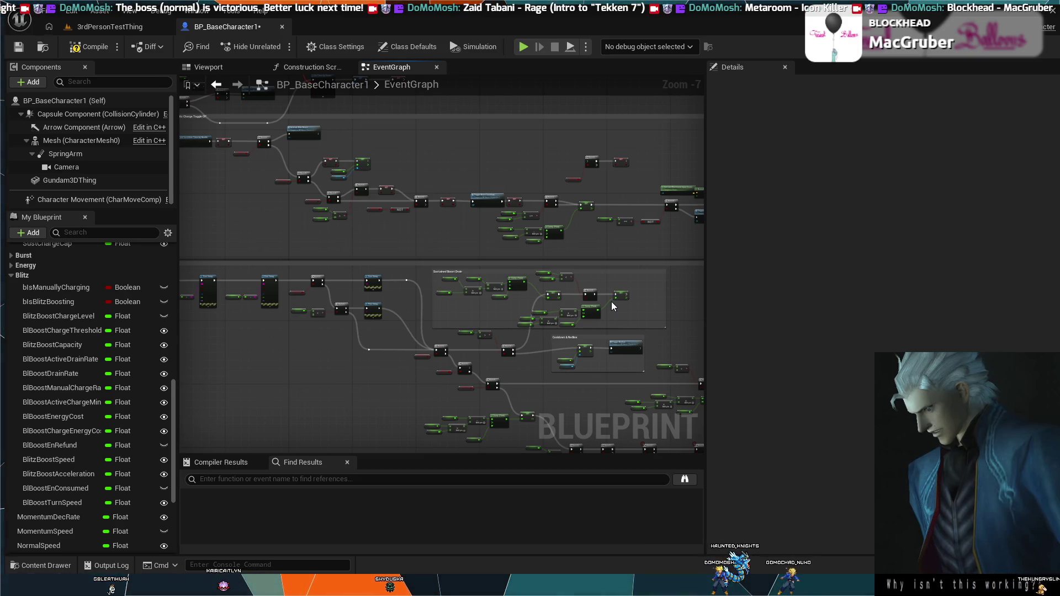
scroll(374, 337, "up", 2)
mouse_move(403, 295)
left_mouse_down()
mouse_move(409, 324)
mouse_move(364, 337)
left_mouse_up()
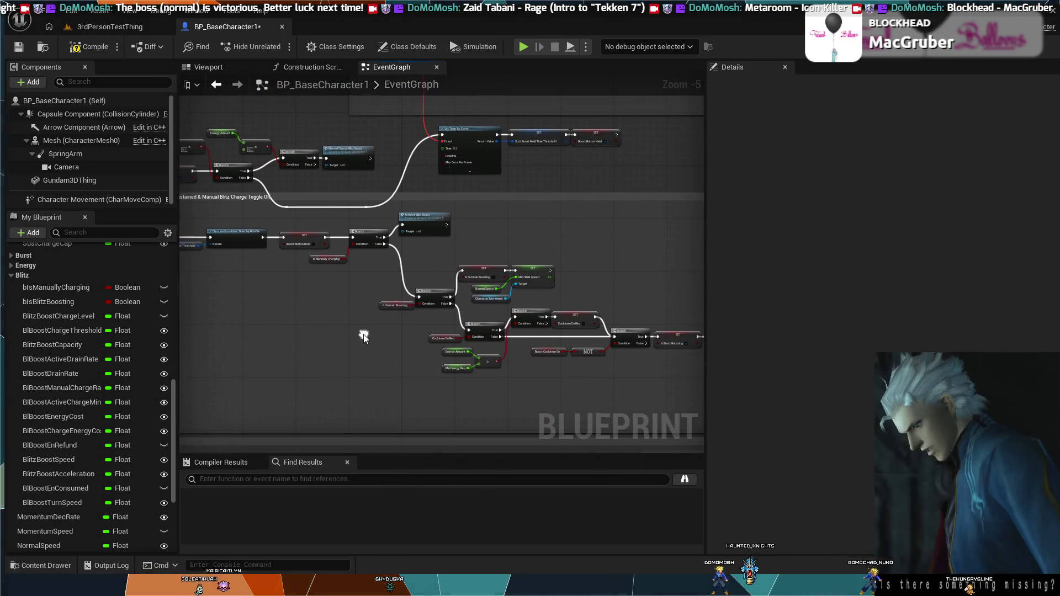
scroll(364, 314, "up", 1)
scroll(331, 281, "up", 1)
mouse_move(352, 291)
left_mouse_down()
mouse_move(467, 321)
mouse_move(509, 296)
left_mouse_up()
left_click_drag(364, 292, 450, 292)
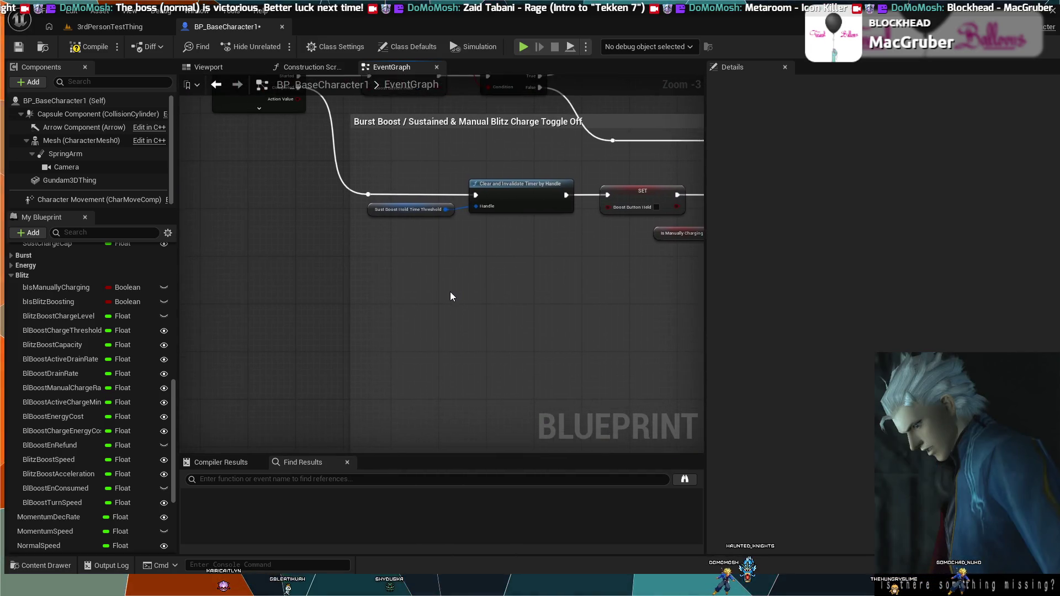
scroll(450, 293, "down", 1)
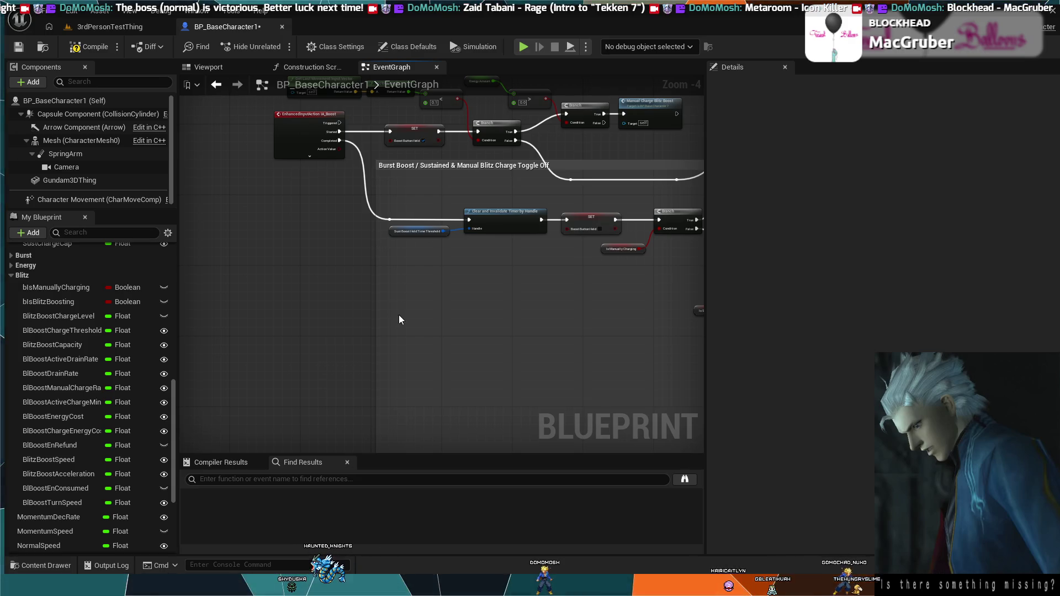
left_click_drag(477, 307, 327, 289)
mouse_move(624, 197)
left_mouse_down()
mouse_move(430, 246)
mouse_move(561, 225)
mouse_move(546, 216)
left_mouse_up()
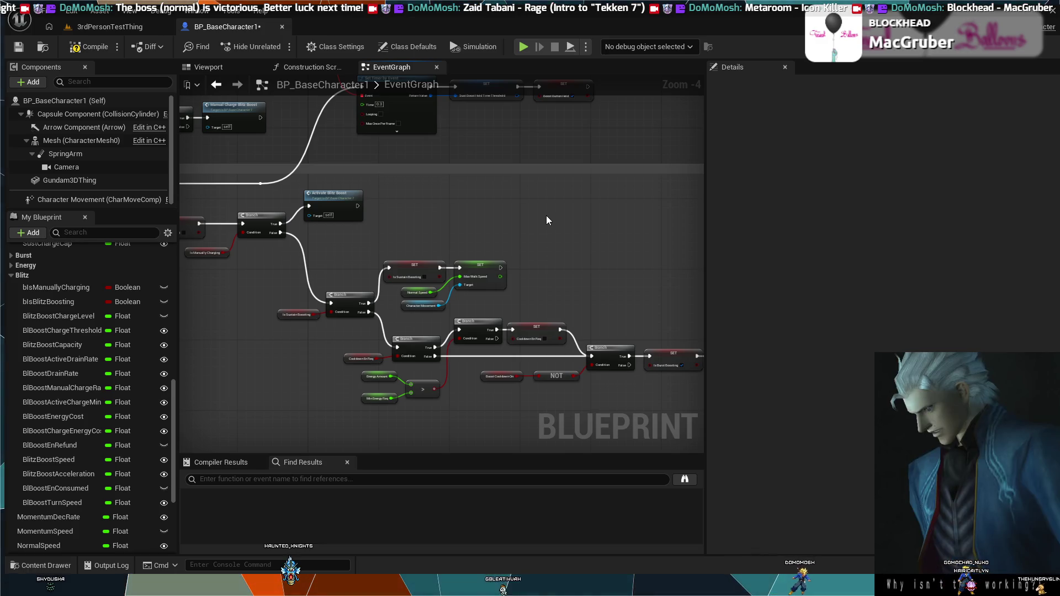
left_click_drag(648, 272, 519, 208)
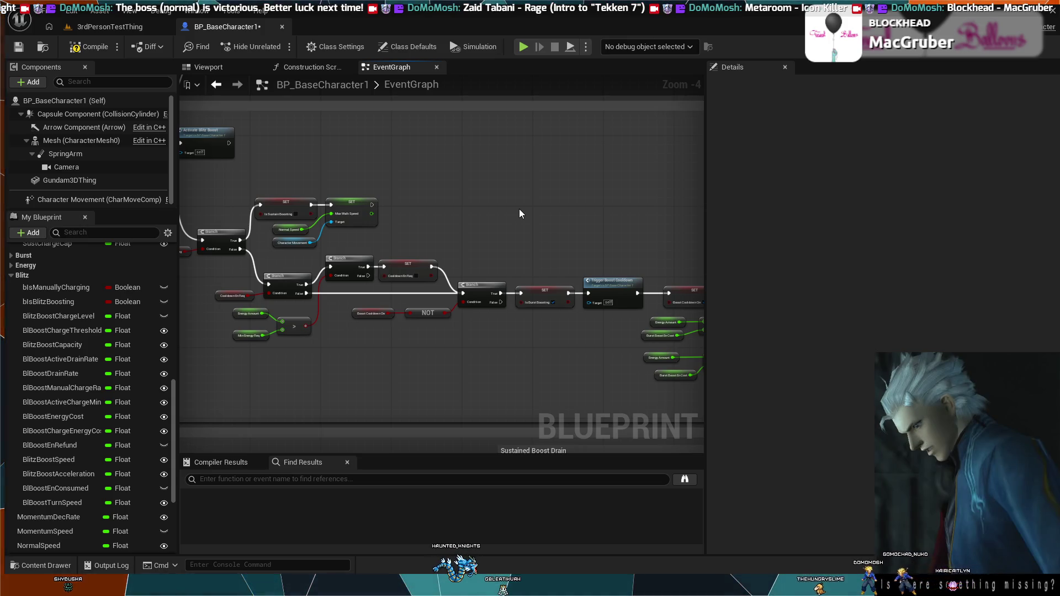
scroll(520, 209, "down", 2)
left_click_drag(519, 208, 342, 155)
scroll(342, 155, "down", 1)
mouse_move(466, 267)
left_mouse_down()
mouse_move(433, 160)
mouse_move(490, 265)
mouse_move(452, 265)
left_mouse_up()
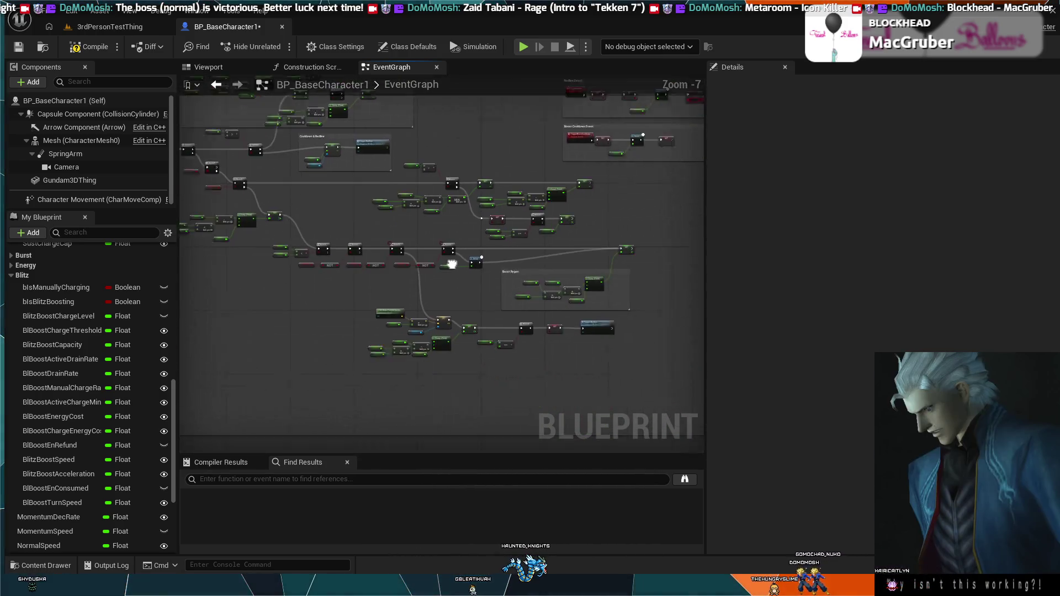
scroll(452, 265, "up", 3)
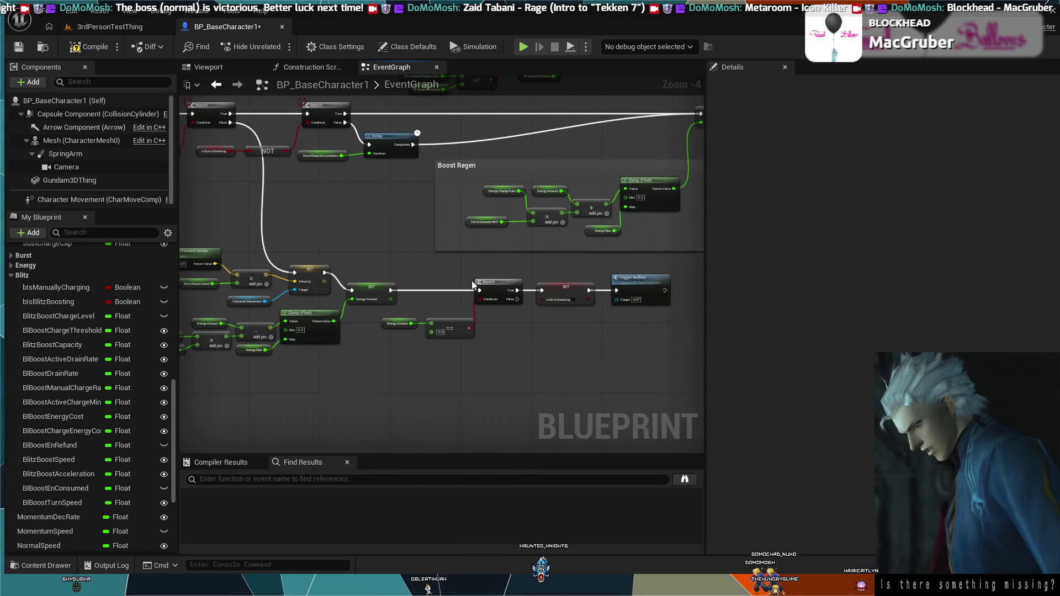
mouse_move(424, 254)
left_mouse_down()
mouse_move(486, 255)
mouse_move(276, 183)
left_mouse_up()
scroll(487, 255, "up", 3)
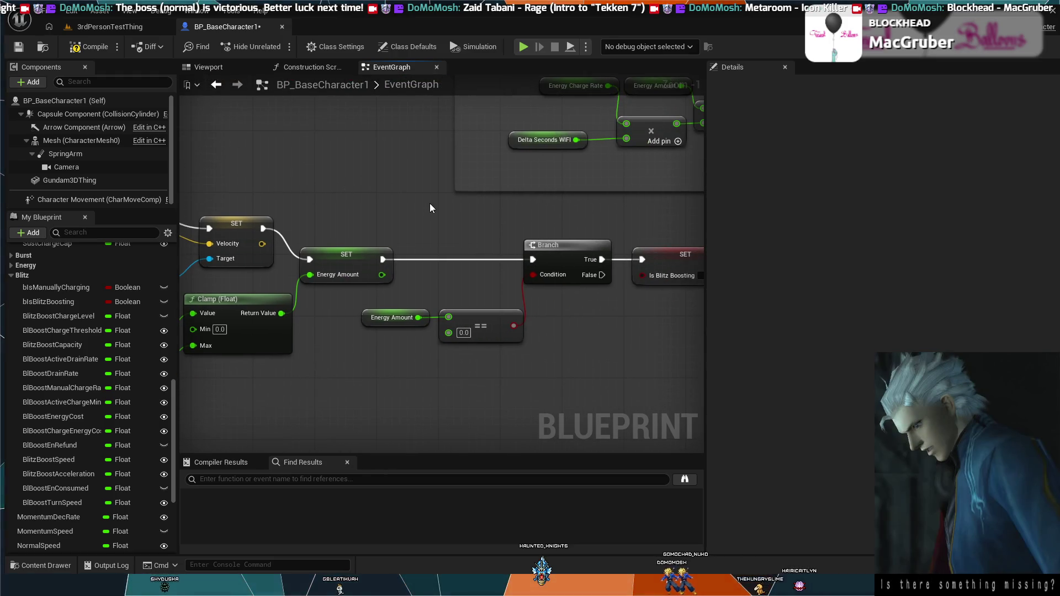
mouse_move(489, 247)
left_mouse_down()
mouse_move(407, 229)
mouse_move(585, 302)
left_mouse_up()
left_click_drag(410, 239, 684, 398)
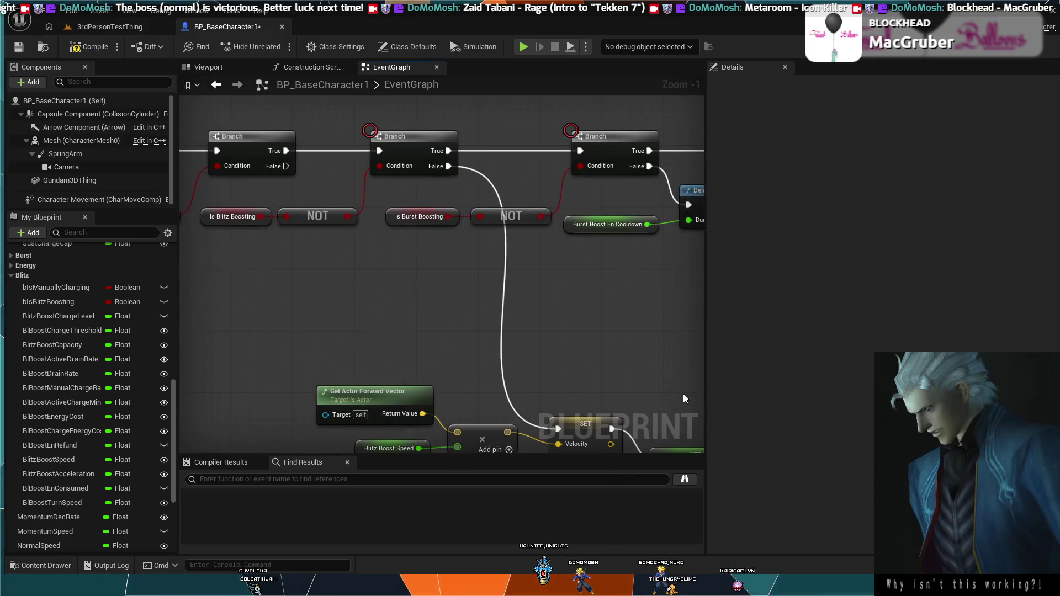
mouse_move(398, 299)
left_mouse_down()
mouse_move(502, 350)
mouse_move(473, 339)
mouse_move(575, 347)
left_mouse_up()
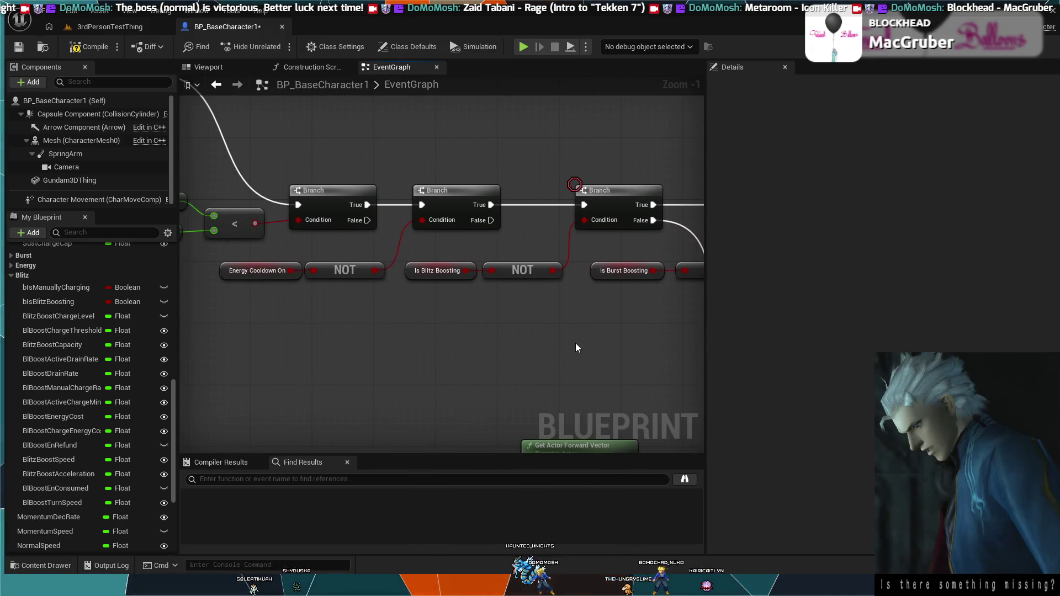
scroll(448, 327, "down", 4)
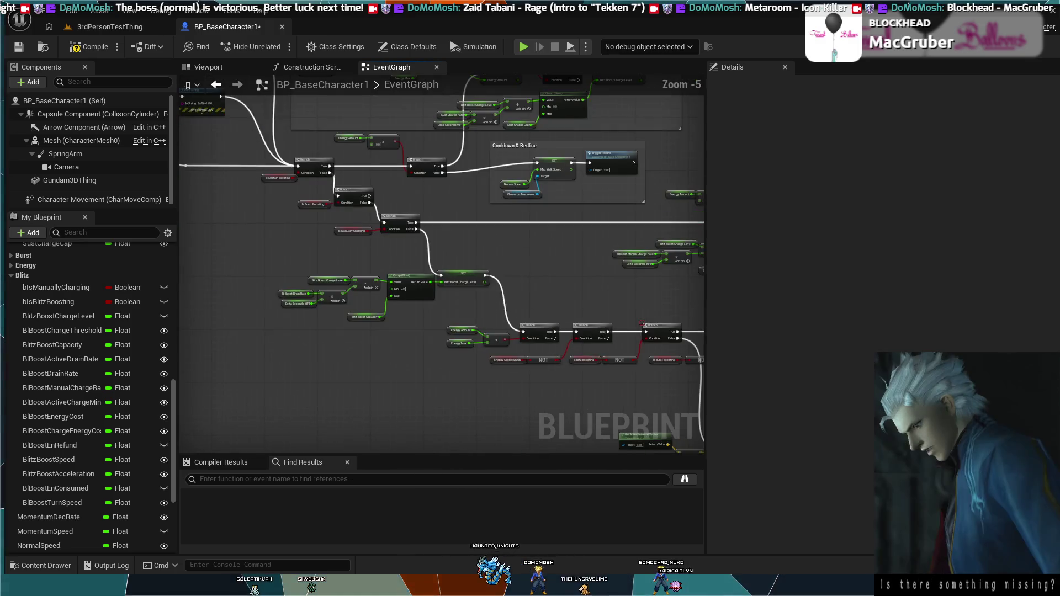
left_click_drag(380, 231, 379, 310)
mouse_move(310, 239)
left_mouse_down()
mouse_move(363, 296)
mouse_move(363, 327)
left_mouse_up()
mouse_move(498, 308)
left_mouse_down()
mouse_move(540, 300)
mouse_move(347, 333)
mouse_move(309, 232)
left_mouse_up()
mouse_move(552, 386)
left_mouse_down()
mouse_move(549, 300)
mouse_move(497, 221)
left_mouse_up()
mouse_move(635, 442)
left_mouse_down()
mouse_move(612, 385)
mouse_move(572, 354)
mouse_move(548, 360)
left_mouse_up()
scroll(612, 386, "up", 4)
scroll(548, 360, "down", 1)
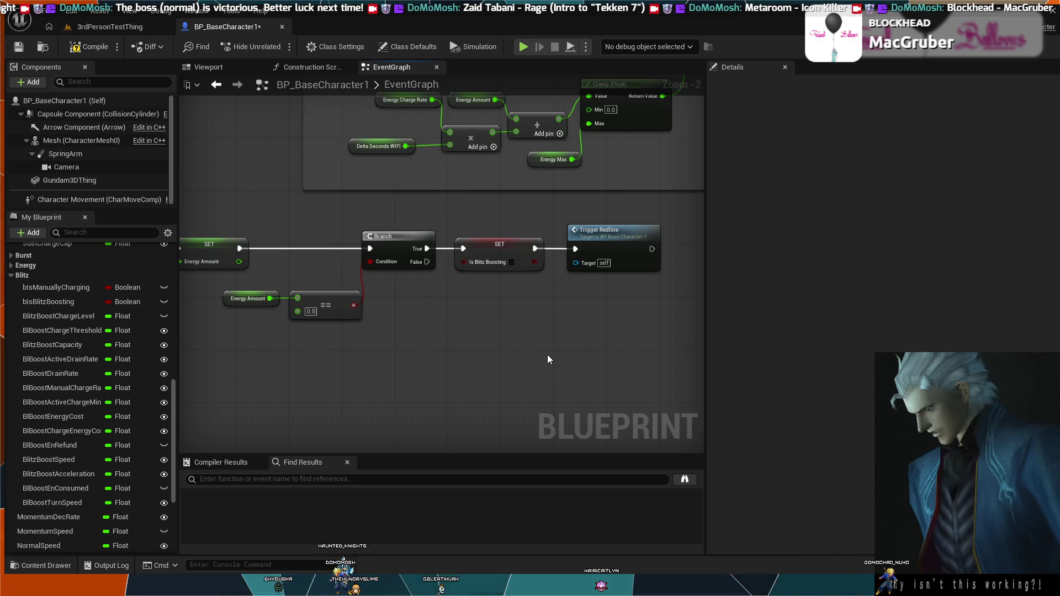
mouse_move(548, 359)
left_mouse_down()
mouse_move(241, 356)
mouse_move(482, 436)
mouse_move(544, 353)
mouse_move(389, 290)
mouse_move(486, 442)
mouse_move(356, 286)
mouse_move(729, 348)
left_mouse_up()
Select the Event Tick rotation and turn speed nodes, shift them left, and bring Print String into view.
mouse_move(499, 339)
left_mouse_down()
mouse_move(681, 340)
mouse_move(595, 334)
mouse_move(629, 355)
mouse_move(534, 317)
mouse_move(390, 316)
mouse_move(290, 331)
left_mouse_up()
scroll(534, 317, "down", 2)
scroll(501, 307, "up", 1)
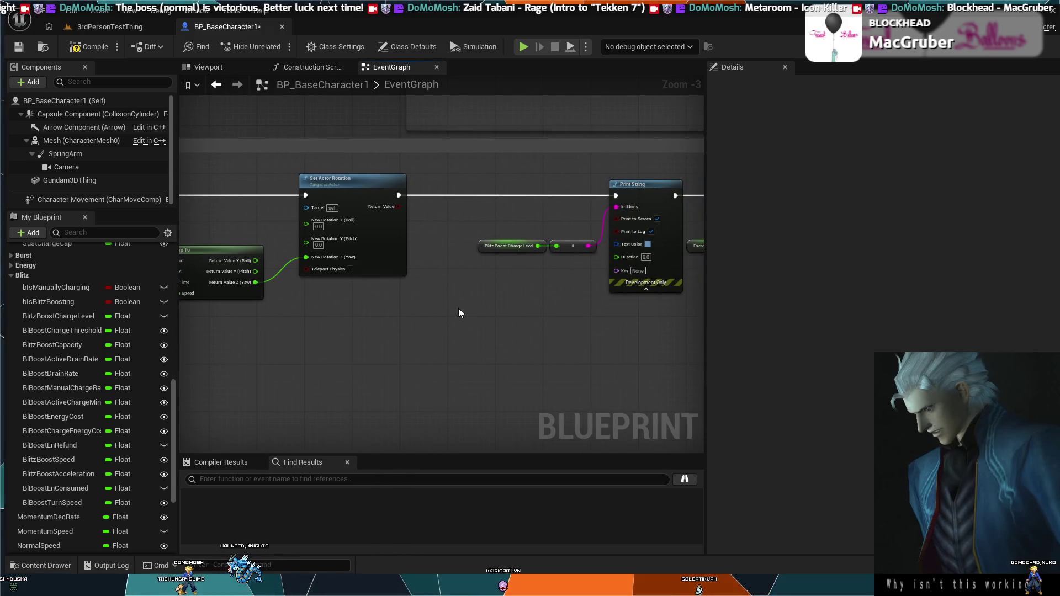
mouse_move(445, 310)
left_mouse_down()
mouse_move(637, 315)
mouse_move(512, 307)
left_mouse_up()
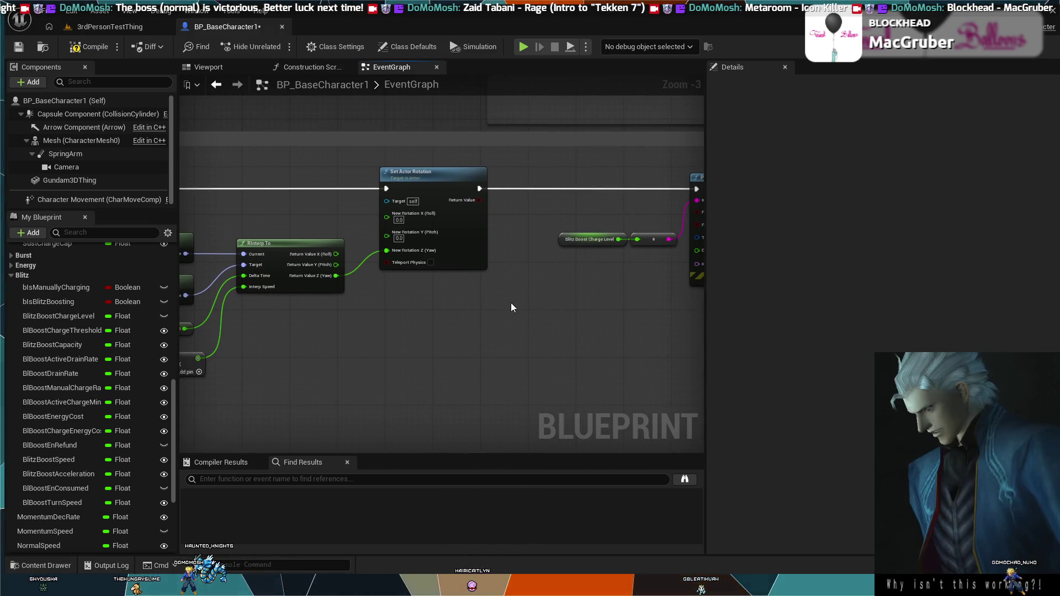
left_click_drag(461, 359, 614, 314)
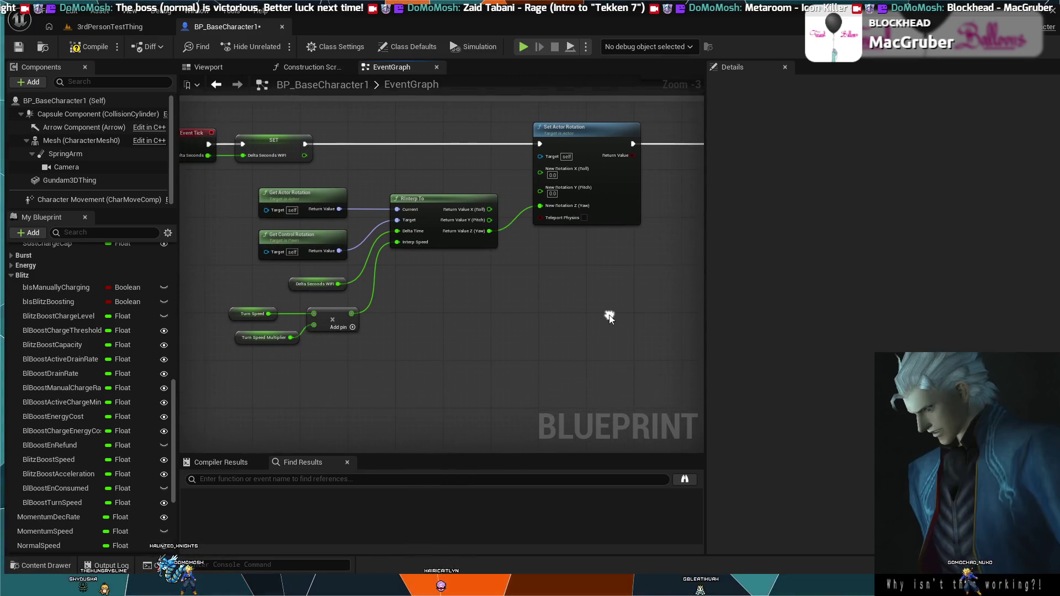
mouse_move(614, 380)
left_mouse_down()
mouse_move(403, 255)
mouse_move(332, 188)
left_mouse_up()
left_click_drag(569, 141, 482, 138)
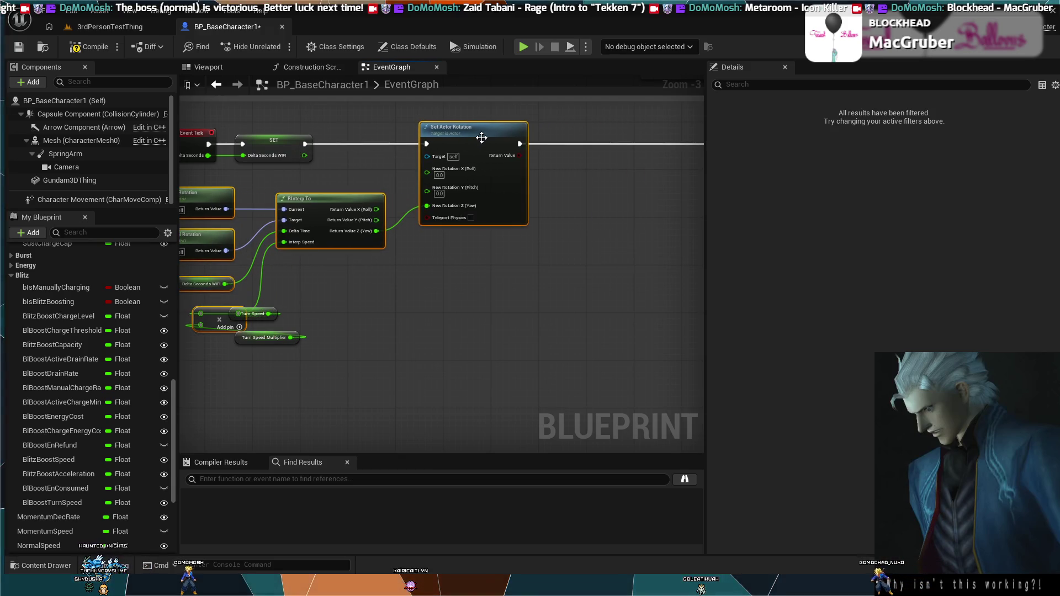
left_click_drag(493, 217, 606, 216)
left_click(539, 312)
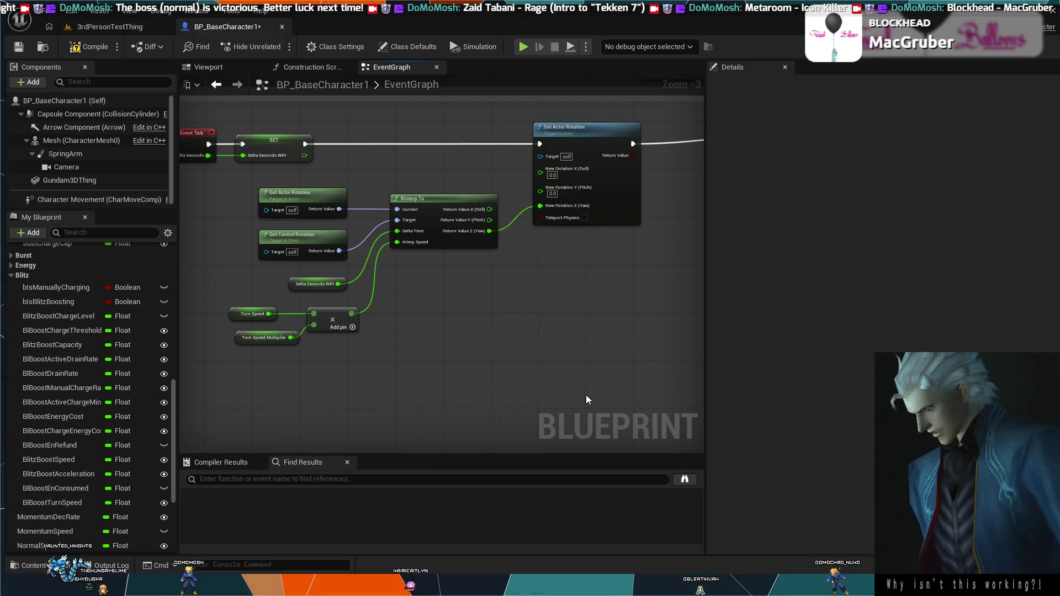
mouse_move(546, 374)
left_mouse_down()
mouse_move(235, 175)
mouse_move(285, 187)
left_mouse_up()
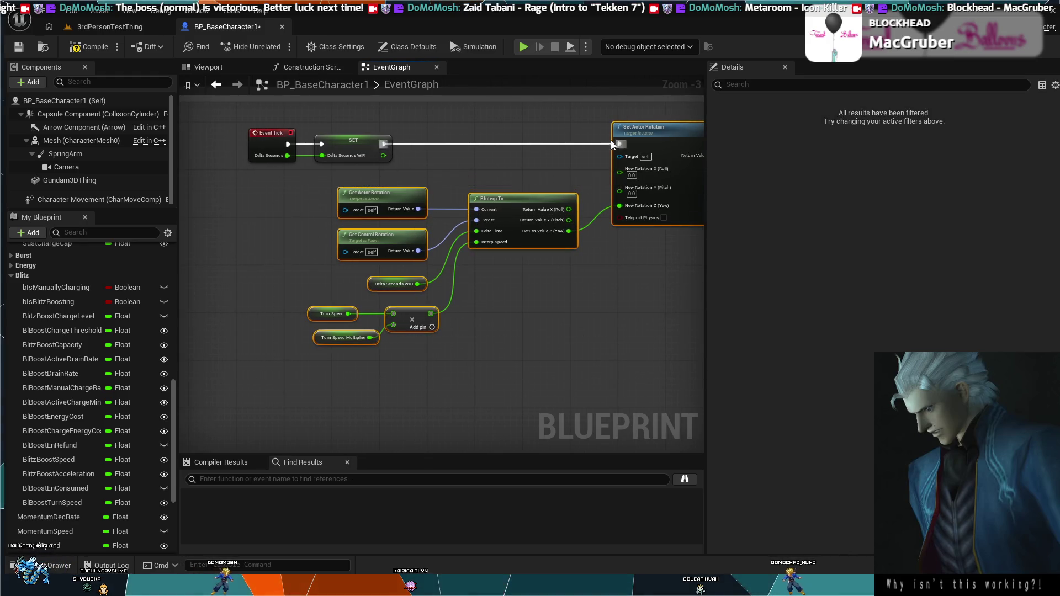
left_click_drag(617, 136, 470, 130)
mouse_move(567, 149)
left_mouse_down()
mouse_move(497, 187)
mouse_move(255, 173)
mouse_move(348, 209)
mouse_move(319, 195)
mouse_move(373, 185)
mouse_move(353, 207)
mouse_move(387, 207)
left_mouse_up()
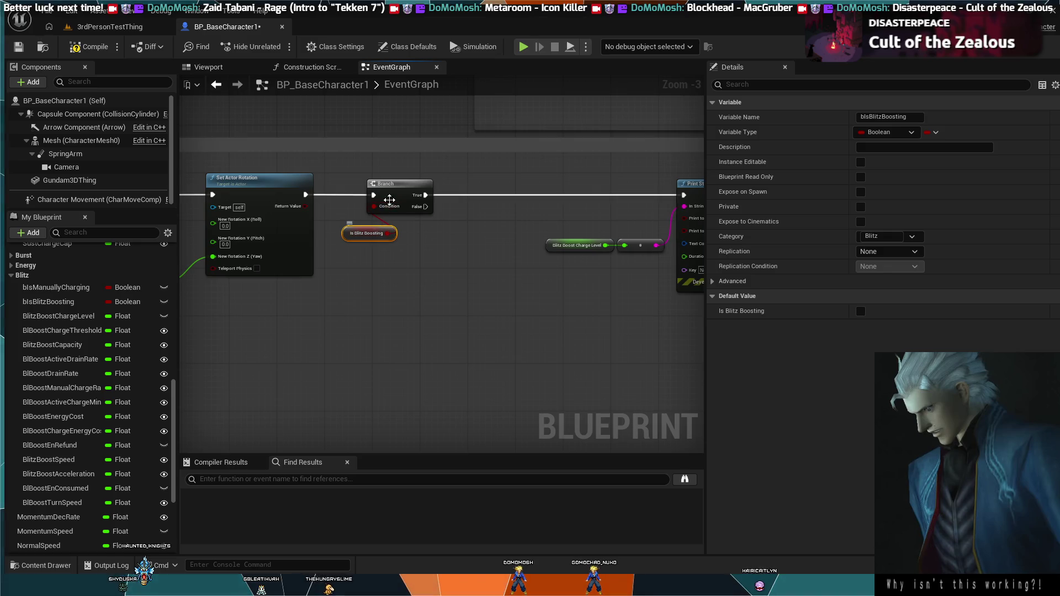
Add a SET Turn Speed Multiplier node on the Branch's True path before Print String.
key("ctrl+z")
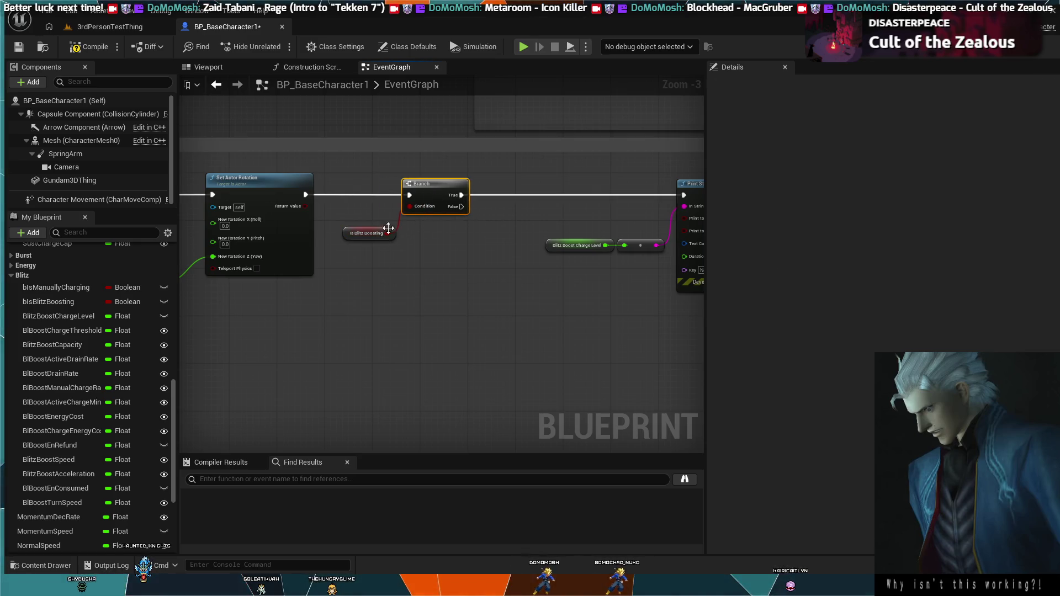
left_click_drag(363, 227, 367, 230)
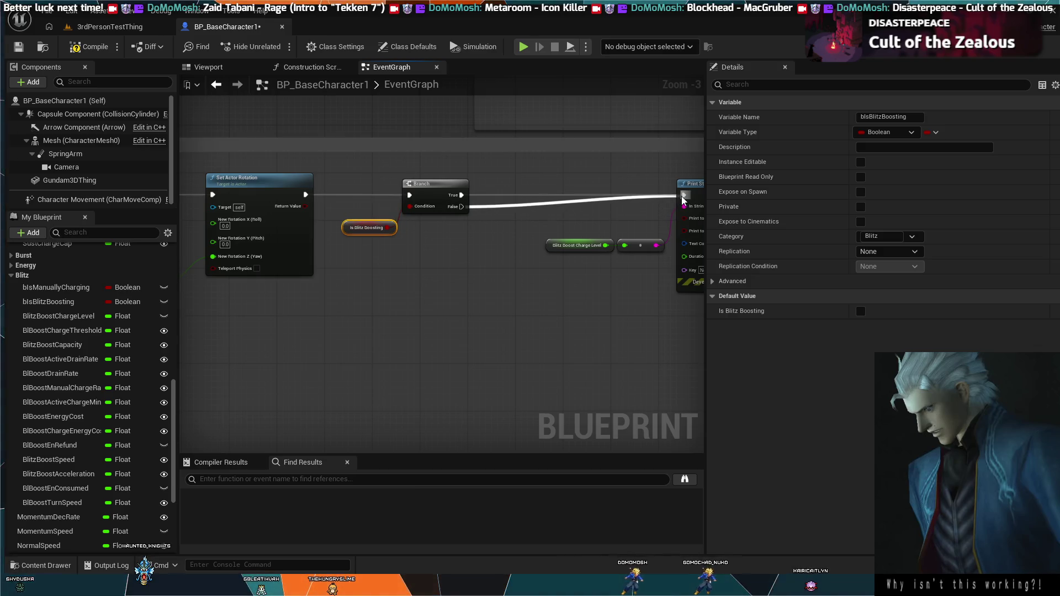
left_click_drag(463, 196, 491, 189)
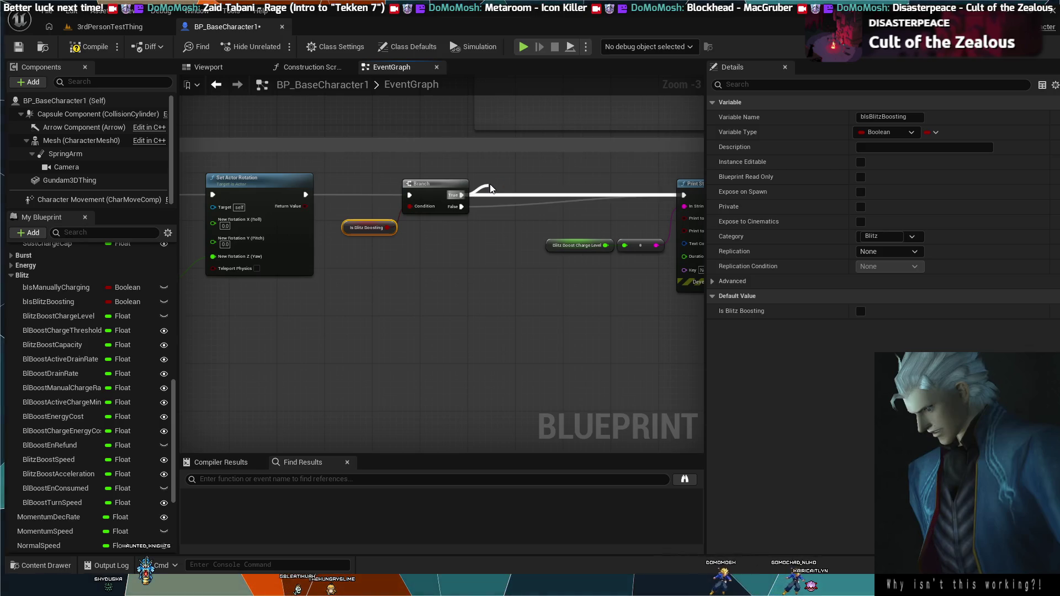
left_click_drag(491, 188, 493, 193)
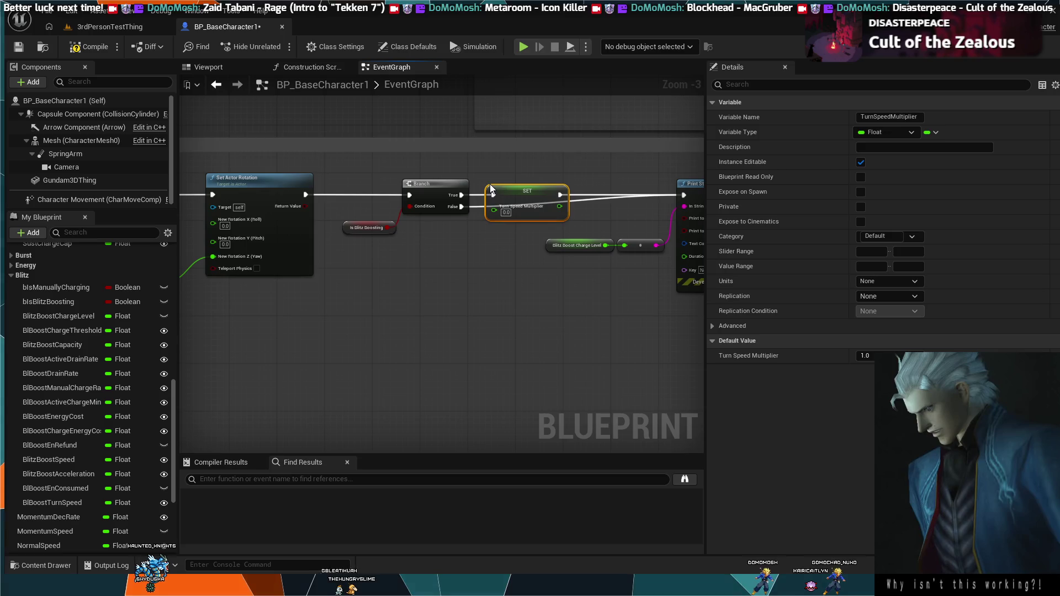
left_click_drag(531, 172, 561, 155)
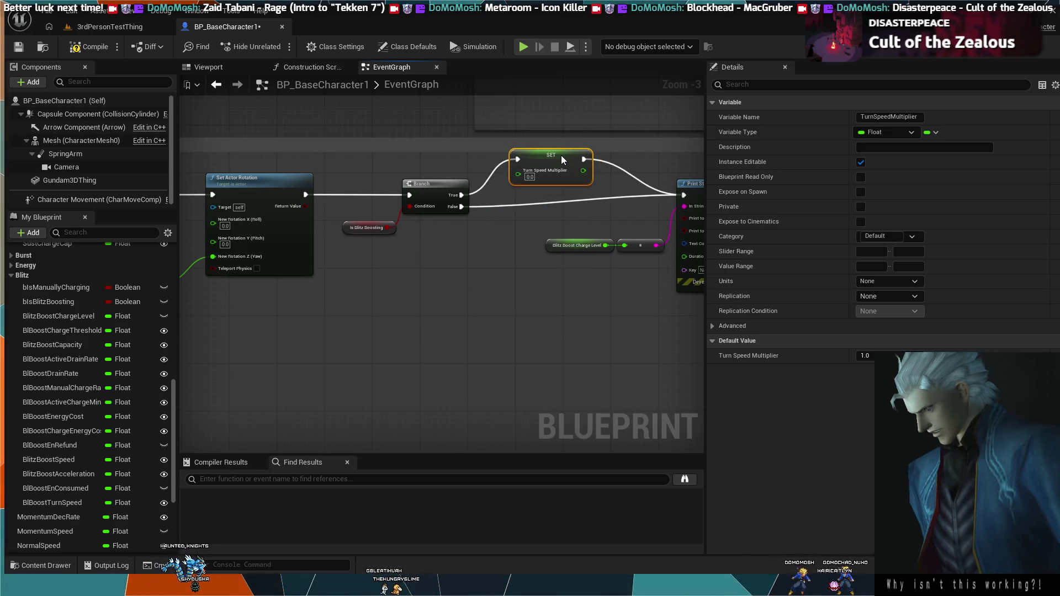
left_click(440, 184)
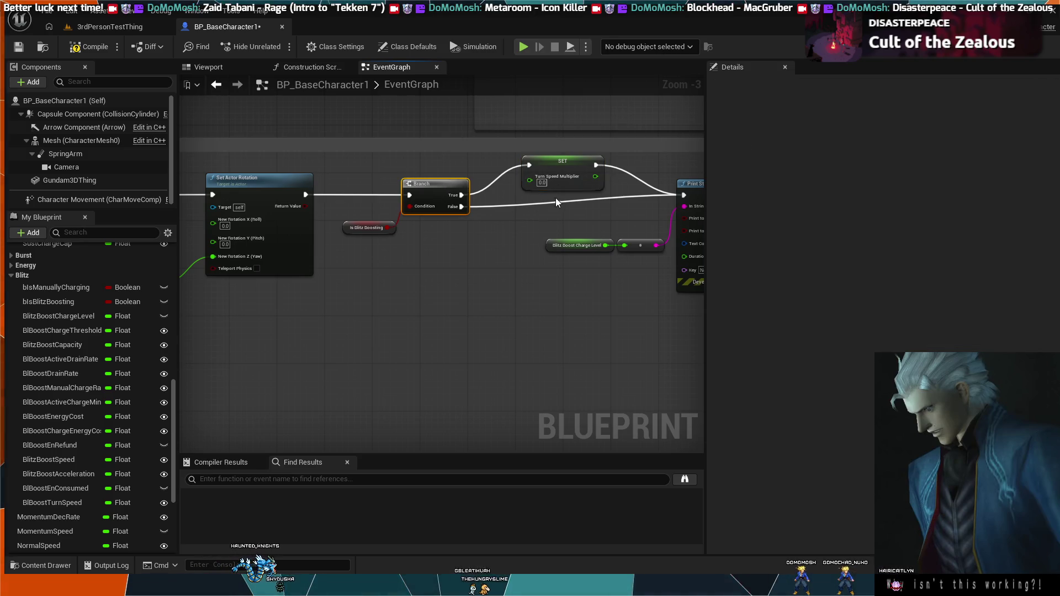
left_click_drag(432, 186, 440, 189)
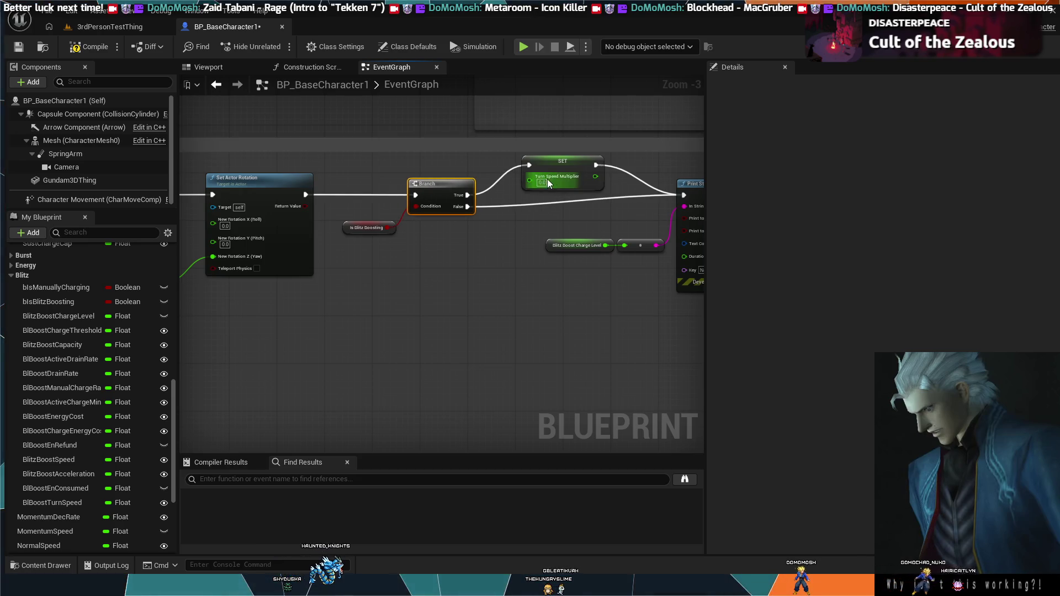
Set the Turn Speed Multiplier value to 0.2.
left_click_drag(566, 164, 571, 165)
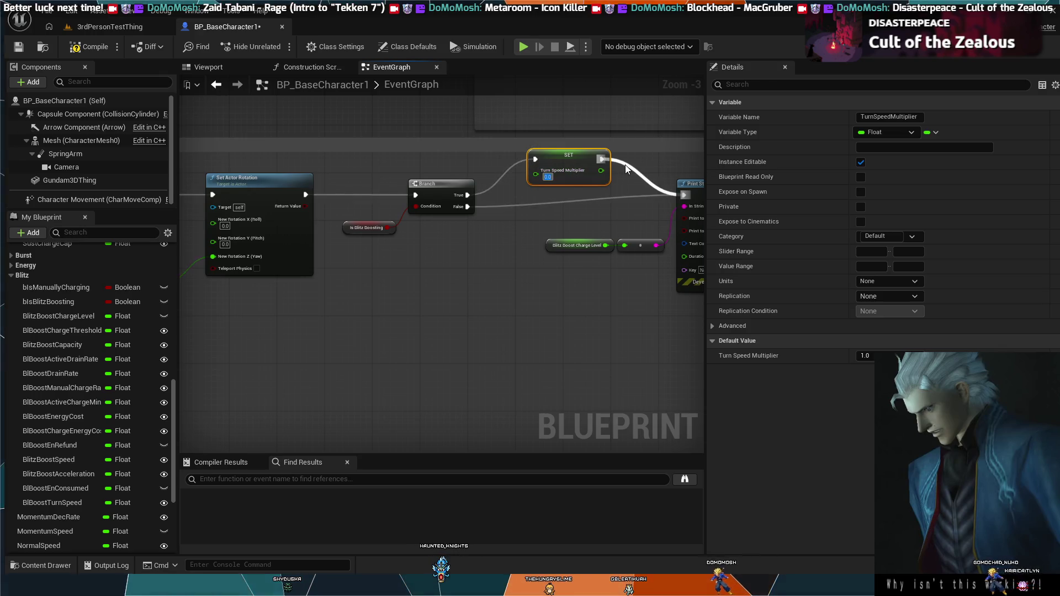
key("BackSpace")
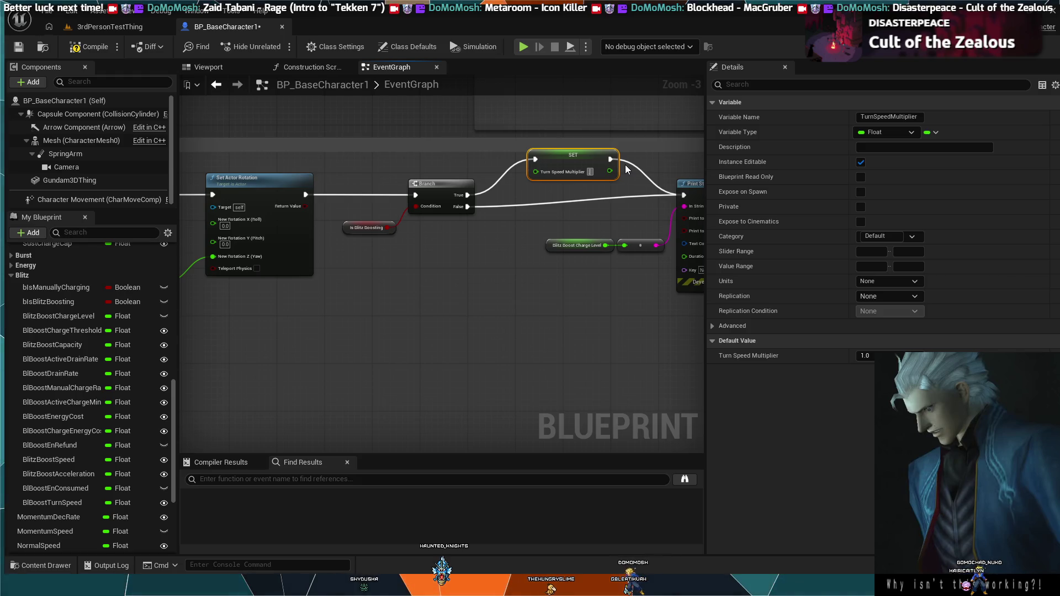
type("0.2")
key("Return")
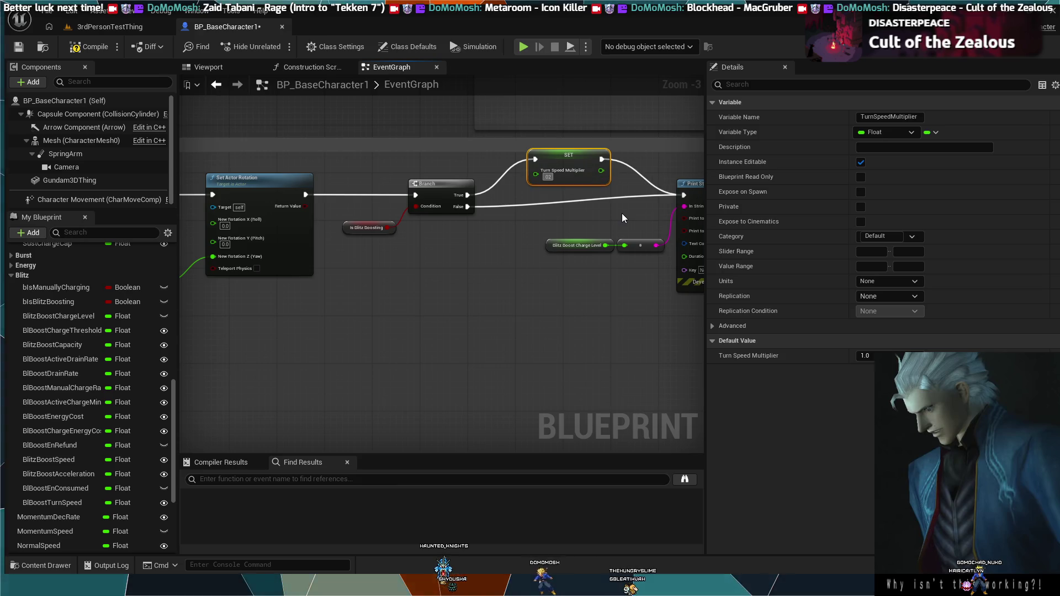
left_click(622, 215)
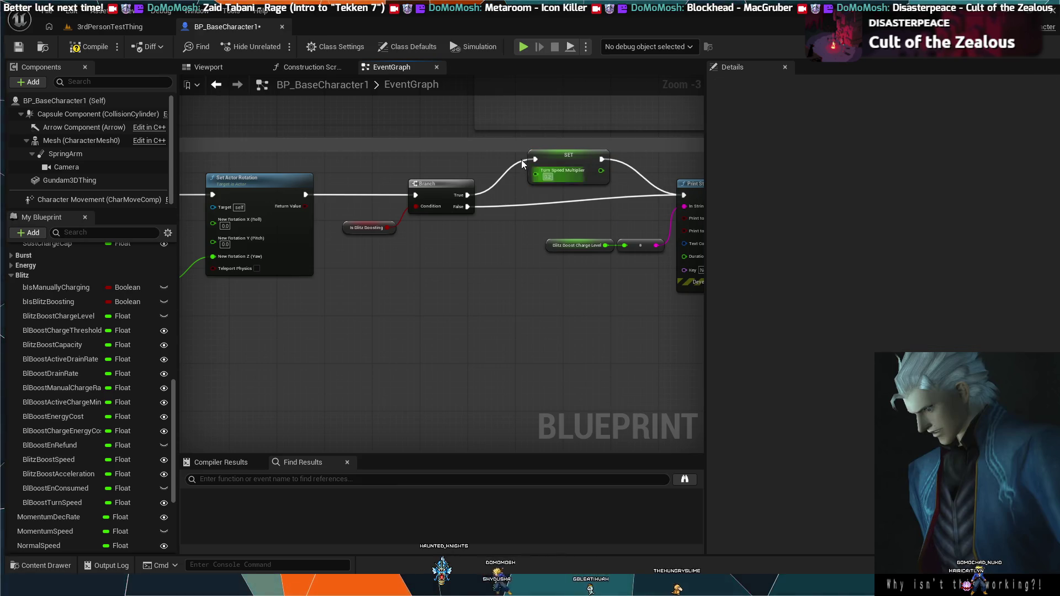
scroll(479, 234, "down", 1)
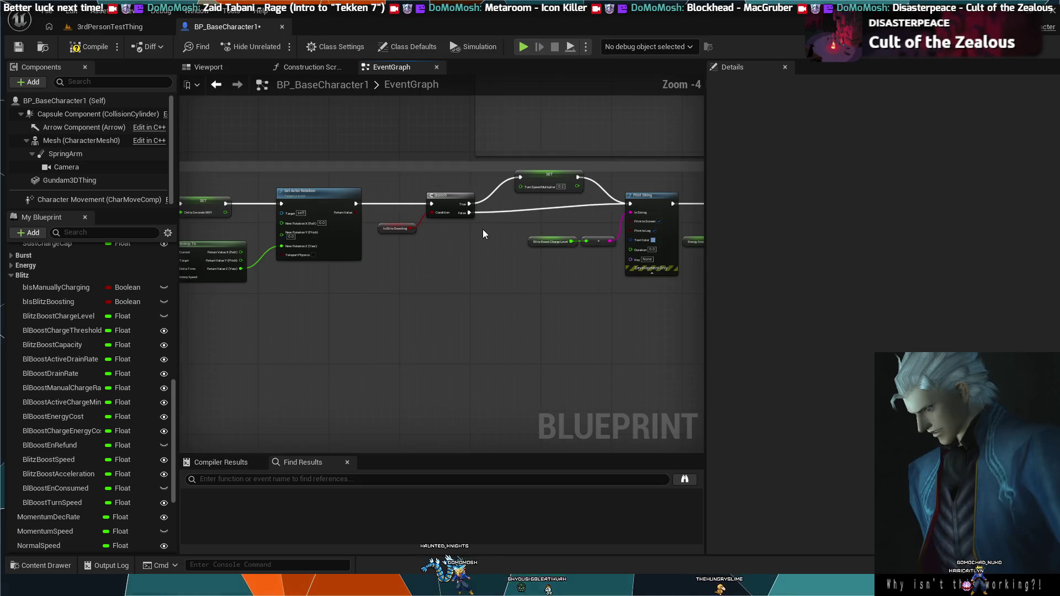
left_click_drag(485, 230, 395, 214)
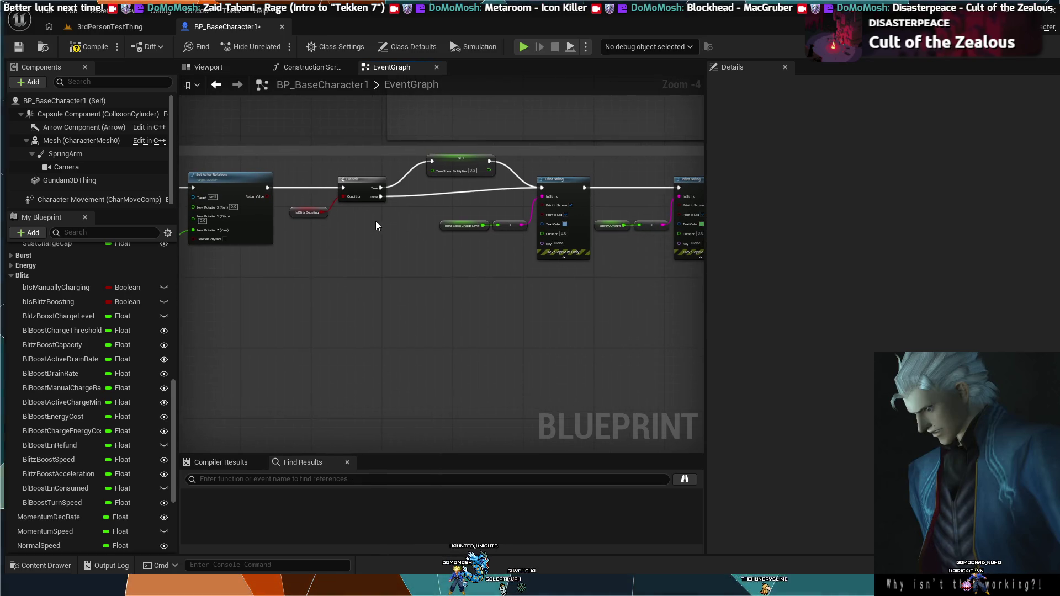
scroll(373, 222, "up", 4)
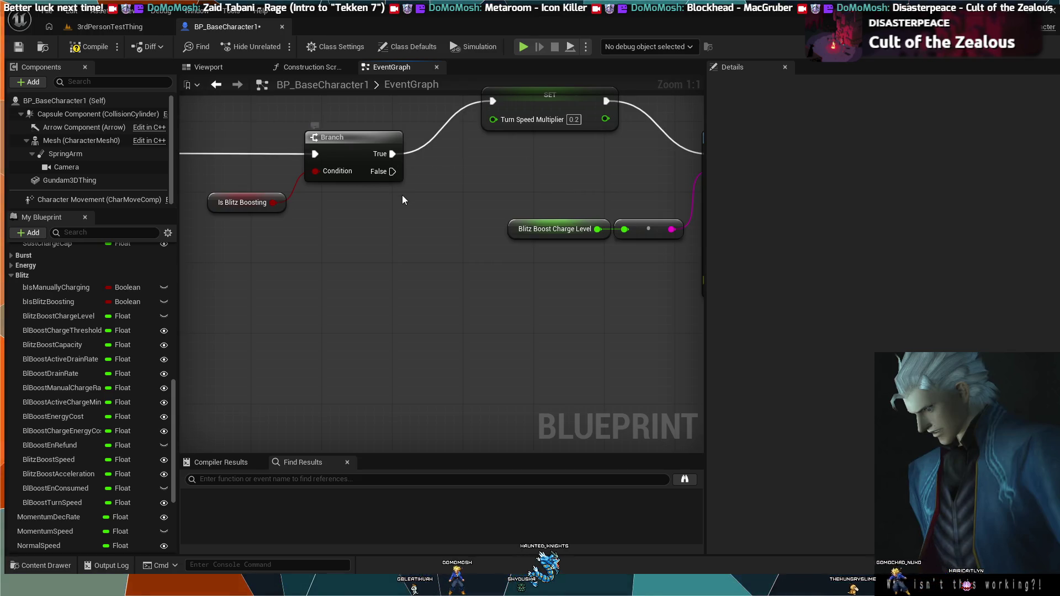
scroll(404, 200, "down", 2)
mouse_move(386, 184)
left_mouse_down()
mouse_move(427, 222)
mouse_move(598, 214)
left_mouse_up()
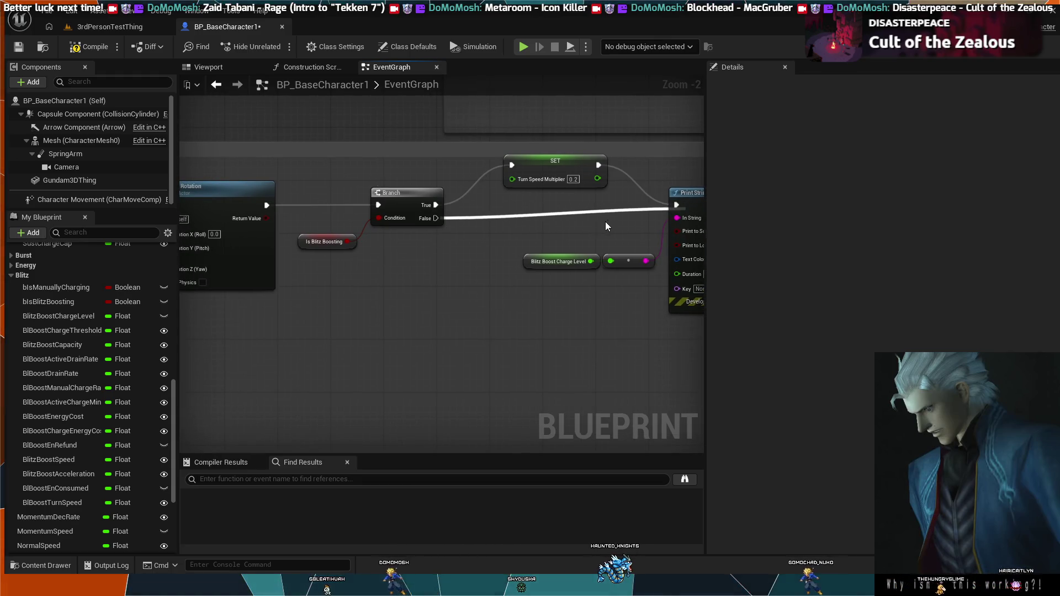
key("ctrl+z")
left_click_drag(437, 219, 675, 205)
scroll(605, 241, "down", 2)
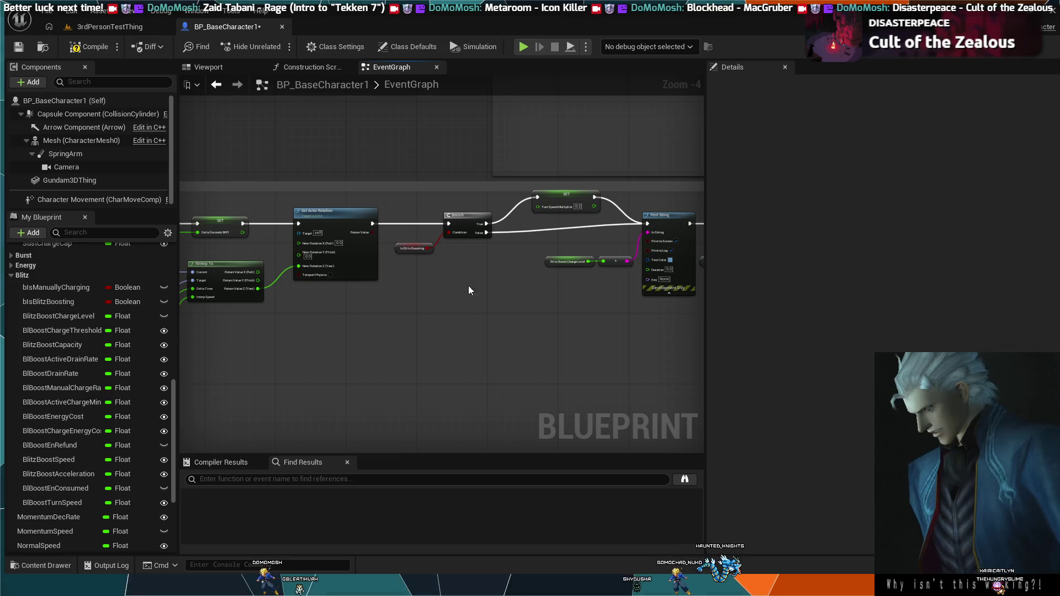
mouse_move(284, 179)
left_mouse_down()
mouse_move(417, 186)
mouse_move(546, 241)
mouse_move(263, 86)
left_mouse_up()
mouse_move(388, 221)
left_mouse_down()
mouse_move(404, 265)
mouse_move(315, 208)
mouse_move(357, 192)
mouse_move(551, 279)
mouse_move(432, 286)
left_mouse_up()
scroll(426, 246, "up", 3)
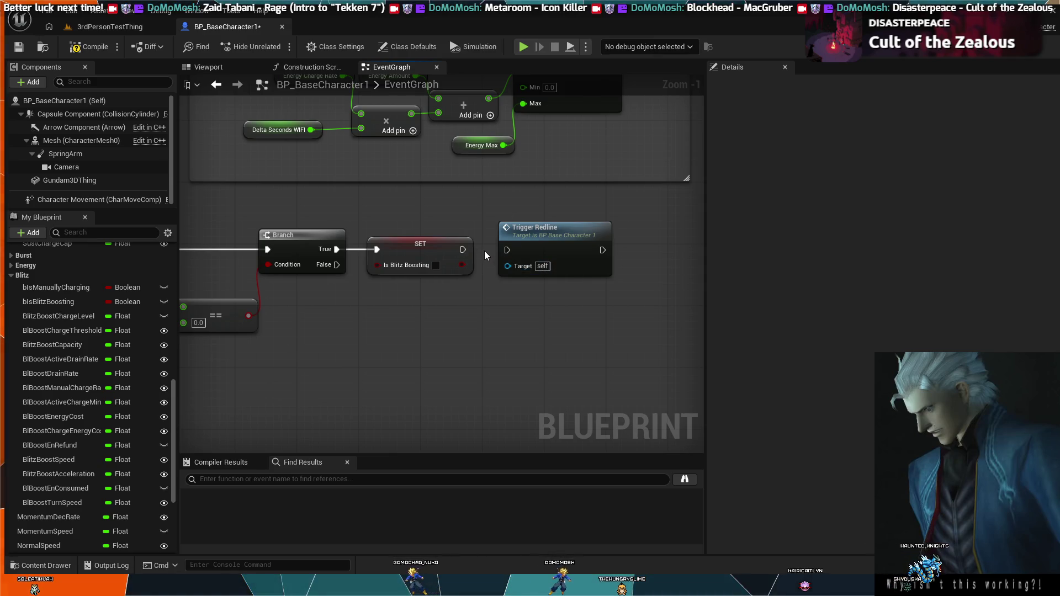
scroll(467, 213, "down", 3)
mouse_move(402, 275)
left_mouse_down()
mouse_move(626, 366)
mouse_move(336, 160)
mouse_move(555, 304)
mouse_move(494, 324)
mouse_move(578, 396)
mouse_move(497, 276)
mouse_move(413, 220)
mouse_move(576, 374)
left_mouse_up()
Compile BP_BaseCharacter1 and start playing the 3rdPersonTestThing level.
left_click(90, 51)
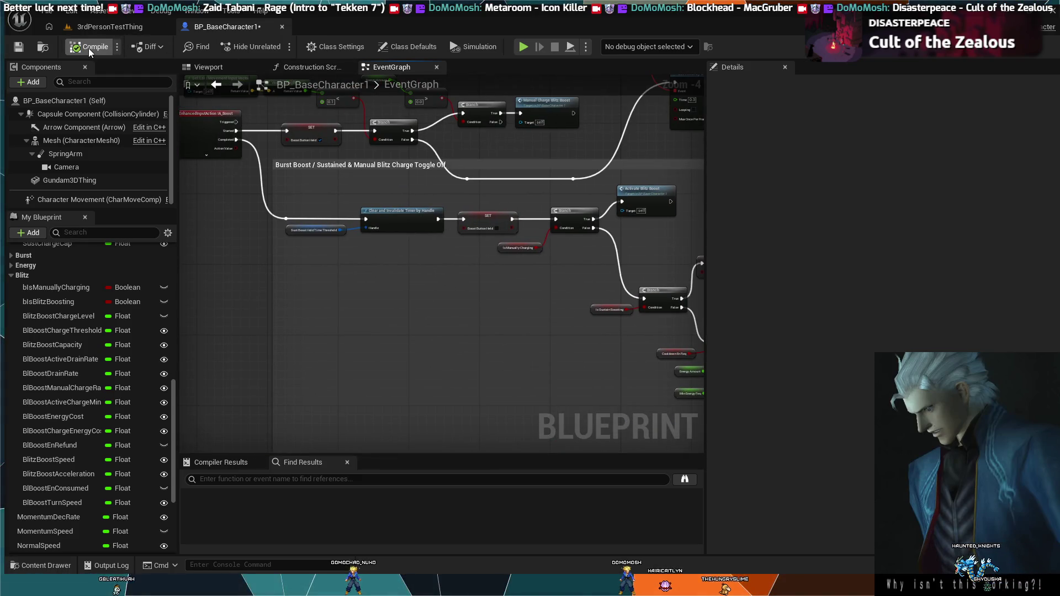
left_click(87, 26)
left_click(279, 46)
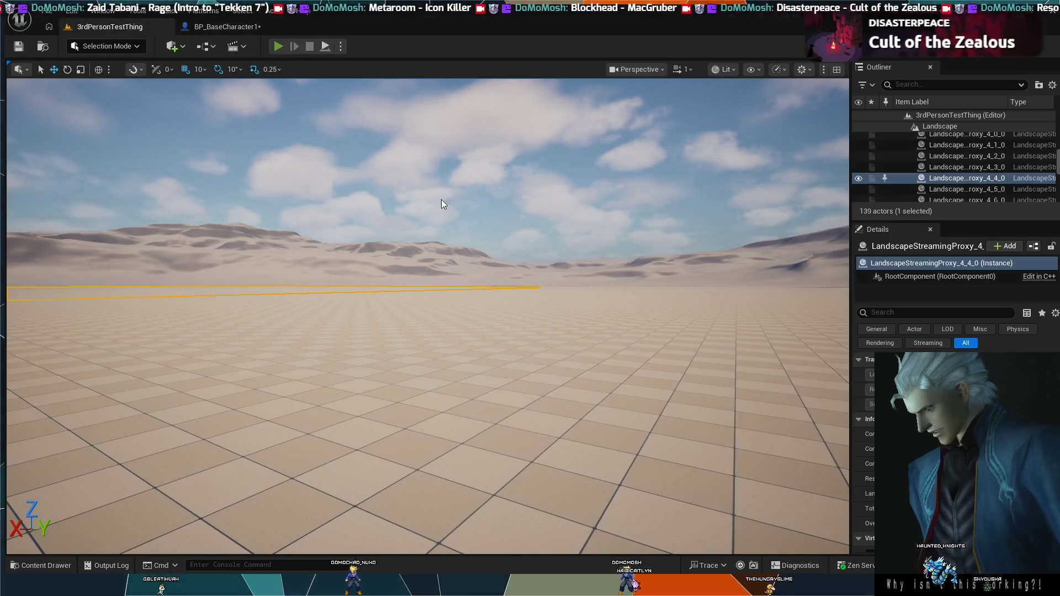
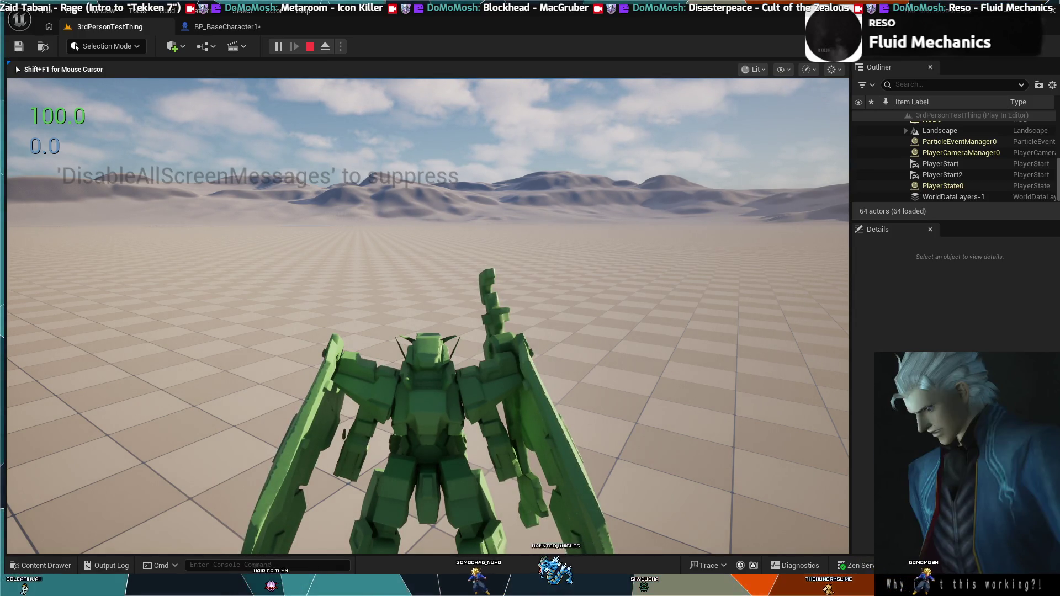
End the Play-in-Editor session and switch to the BP_BaseCharacter1 event graph.
key("Escape")
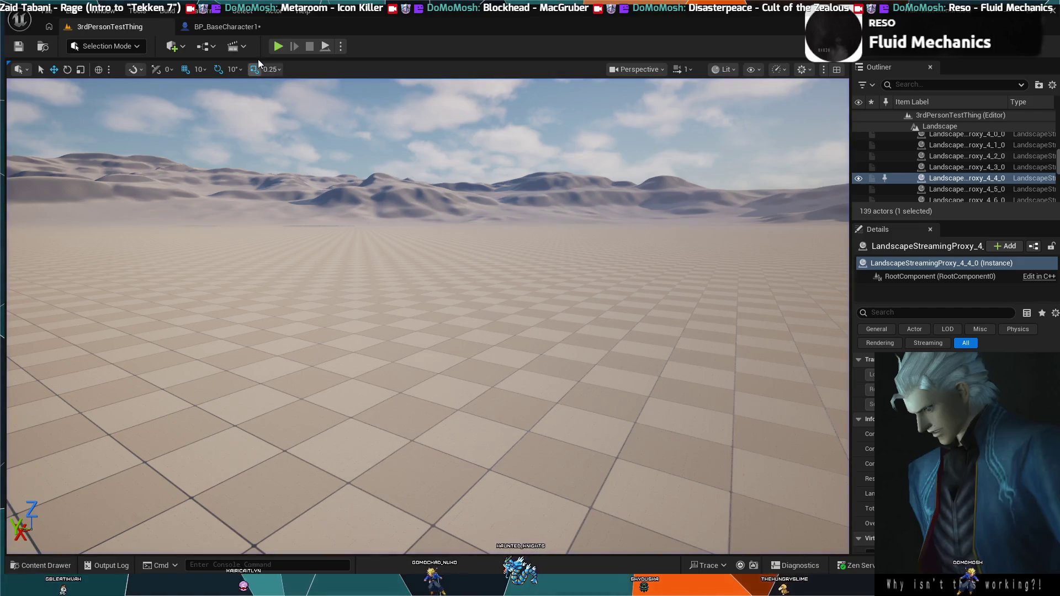
left_click(226, 27)
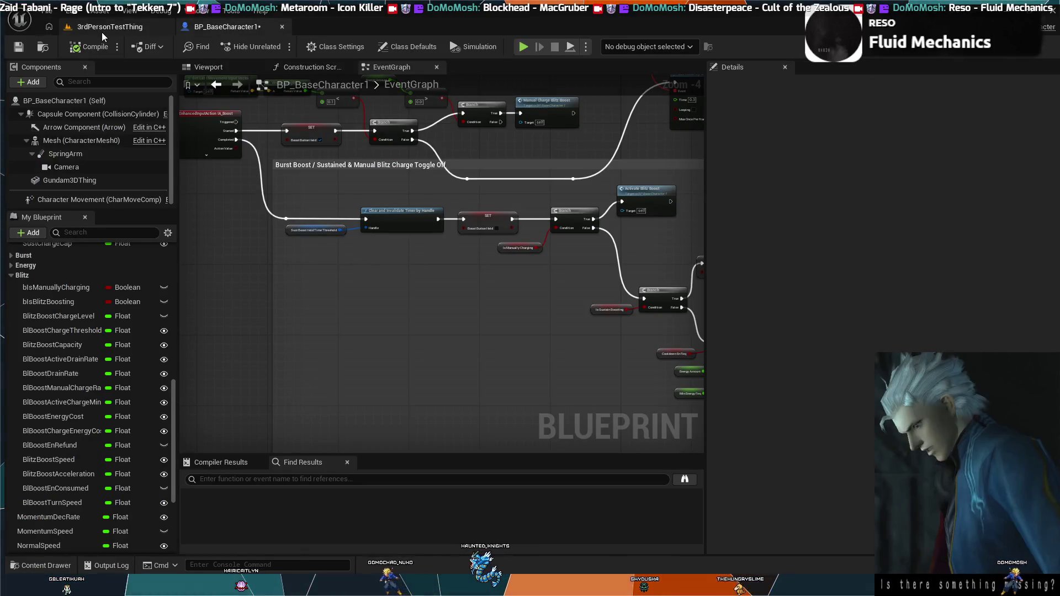
Locate the Fuel/Energy System nodes and shift the Branch and Is Blitz Boosting nodes.
left_click(105, 29)
left_click(205, 28)
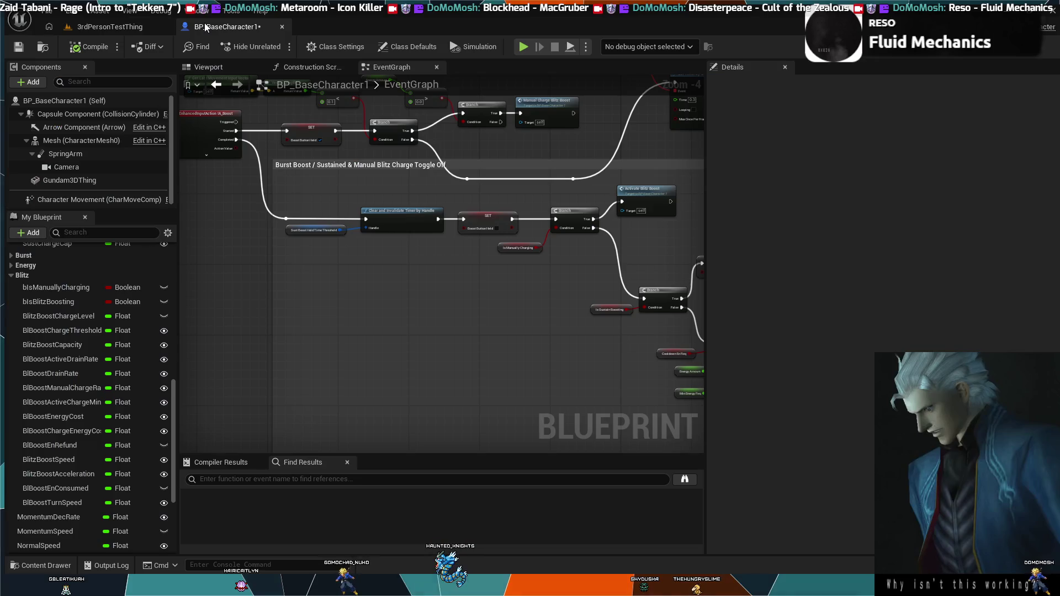
scroll(380, 287, "up", 3)
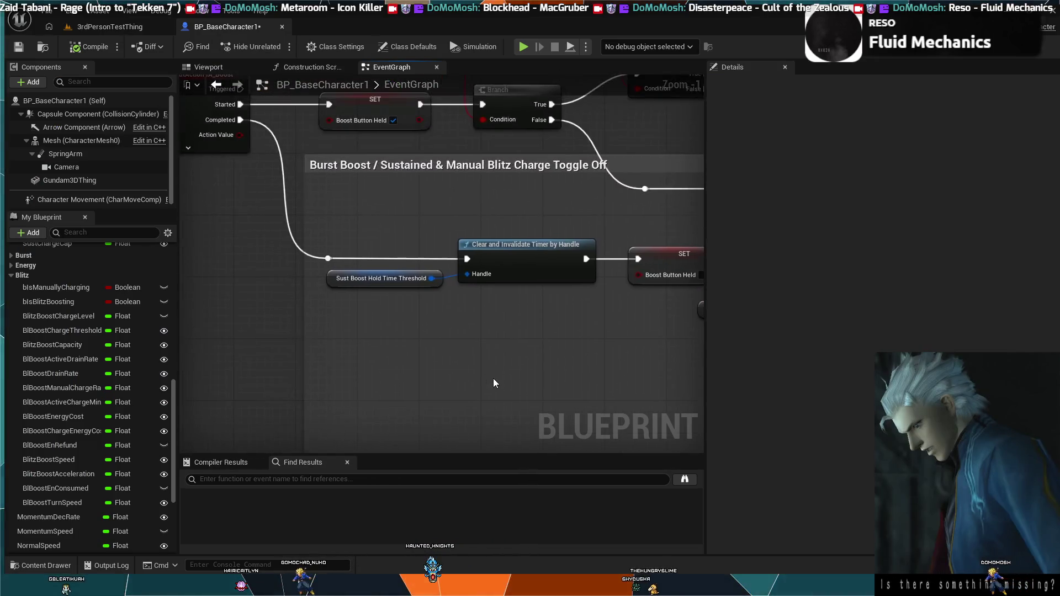
scroll(409, 231, "down", 3)
mouse_move(427, 243)
left_mouse_down()
mouse_move(410, 277)
mouse_move(433, 276)
mouse_move(260, 173)
mouse_move(288, 189)
left_mouse_up()
scroll(403, 304, "down", 1)
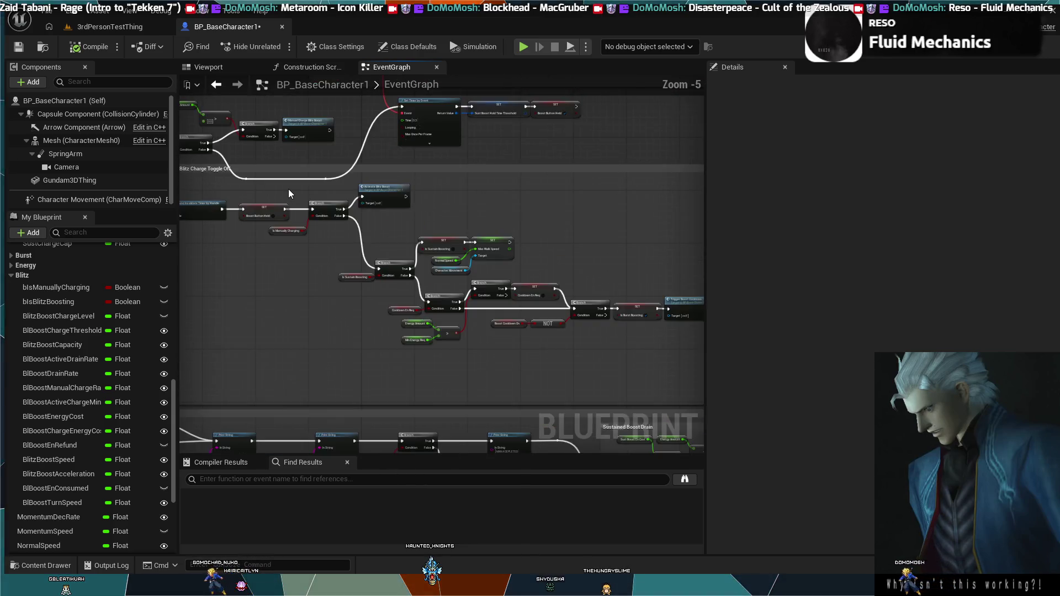
scroll(288, 188, "up", 1)
mouse_move(370, 157)
left_mouse_down()
mouse_move(426, 195)
mouse_move(471, 208)
left_mouse_up()
scroll(471, 208, "down", 3)
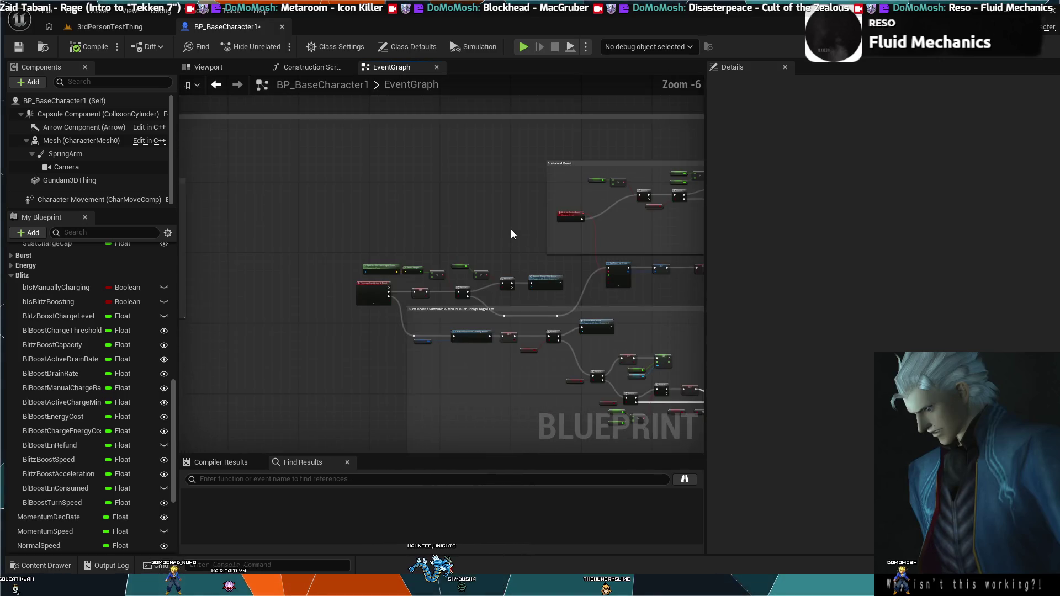
scroll(495, 208, "down", 2)
scroll(453, 304, "up", 2)
left_click_drag(453, 303, 349, 299)
scroll(399, 333, "up", 2)
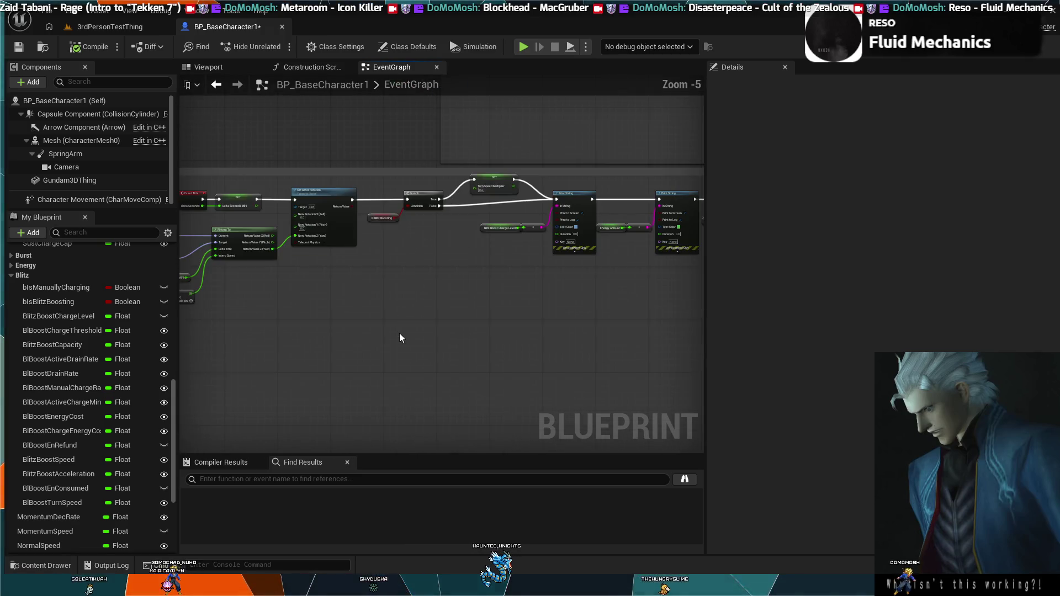
scroll(405, 313, "up", 2)
left_click_drag(405, 313, 339, 373)
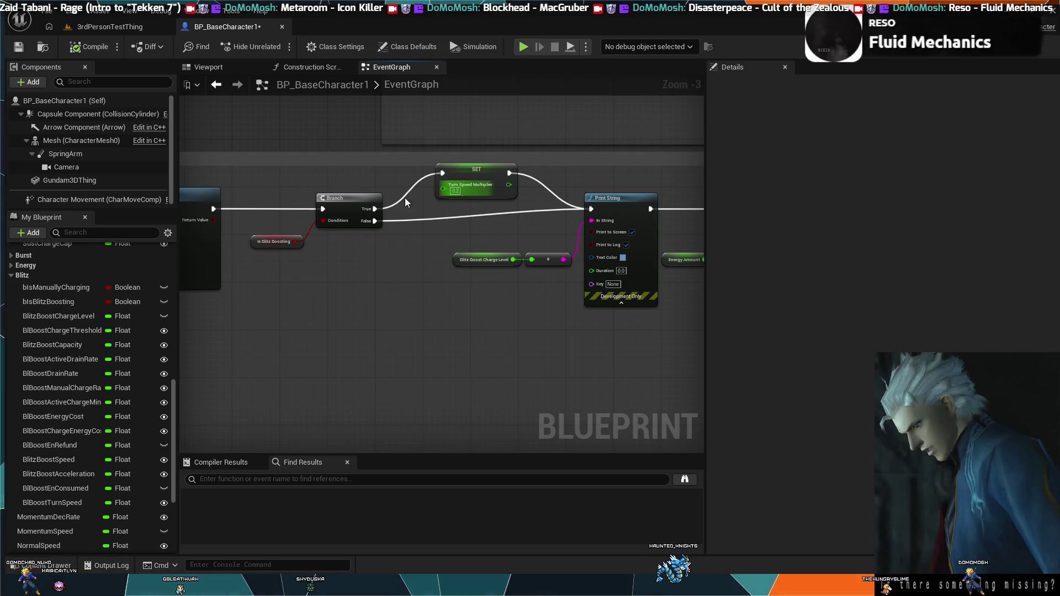
left_click_drag(279, 212, 320, 199)
left_click(392, 232)
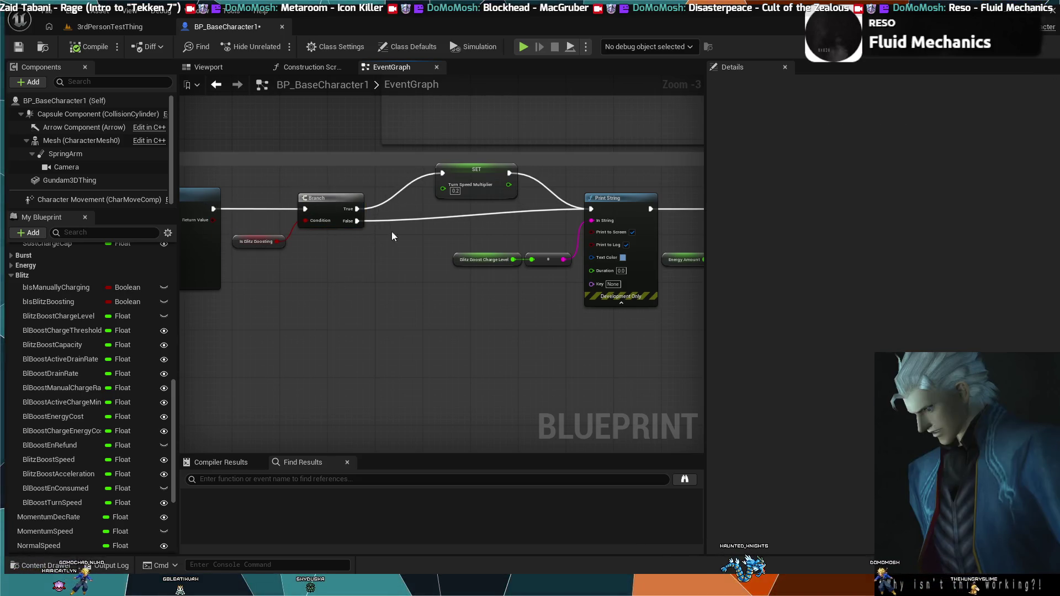
Move the Event Tick group left and add a Branch after the Turn Speed Multiplier SET.
scroll(299, 244, "down", 2)
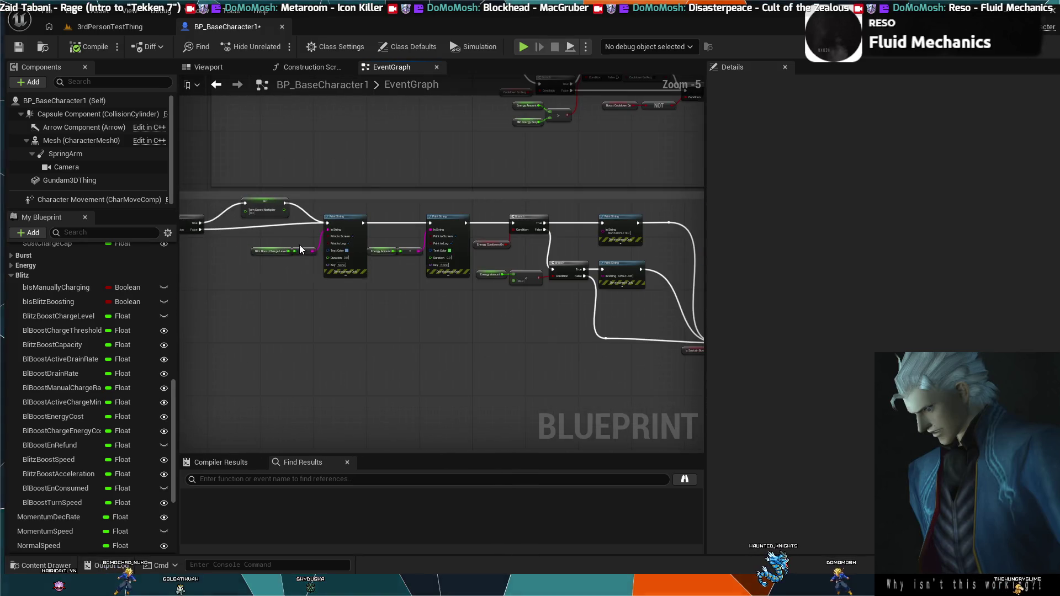
mouse_move(410, 252)
left_mouse_down()
mouse_move(435, 264)
mouse_move(497, 257)
mouse_move(558, 192)
mouse_move(259, 326)
left_mouse_up()
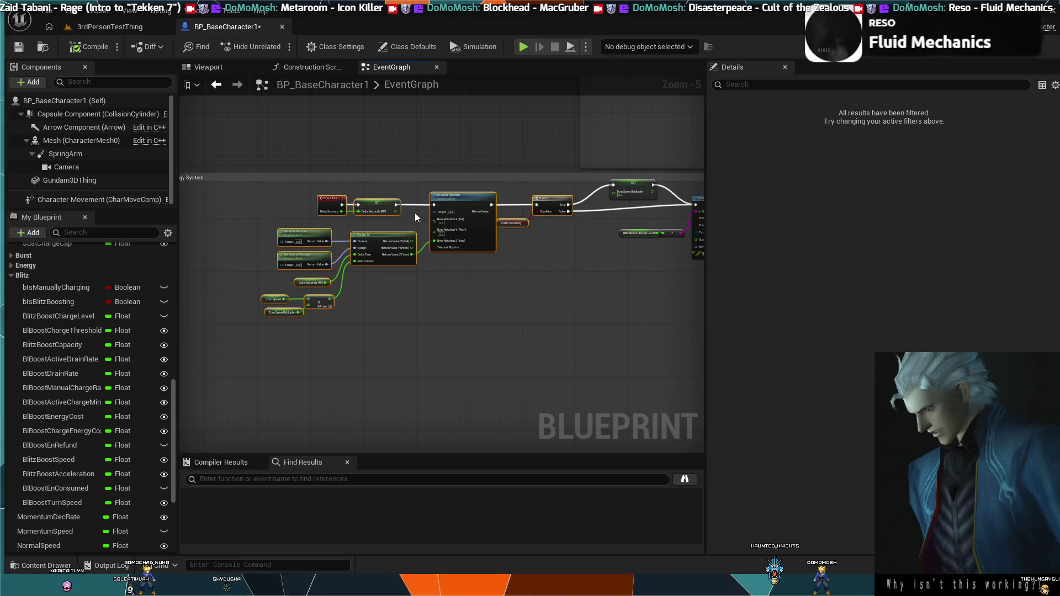
left_click_drag(454, 198, 386, 197)
left_click(591, 271)
mouse_move(627, 183)
left_mouse_down()
mouse_move(560, 189)
mouse_move(437, 239)
mouse_move(467, 223)
left_mouse_up()
key("b")
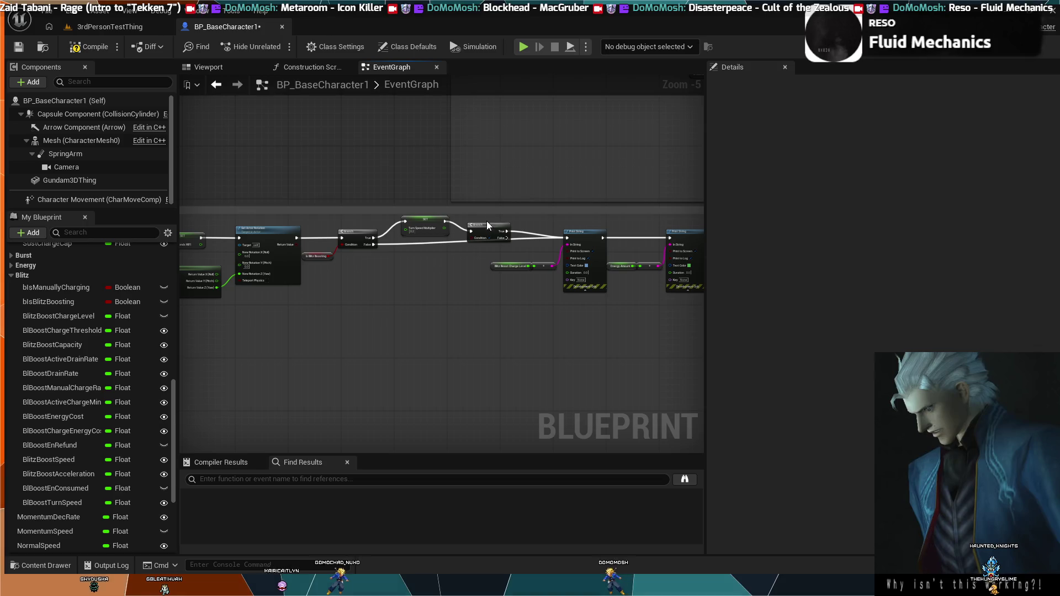
mouse_move(488, 226)
left_mouse_down()
mouse_move(488, 217)
mouse_move(483, 229)
left_mouse_up()
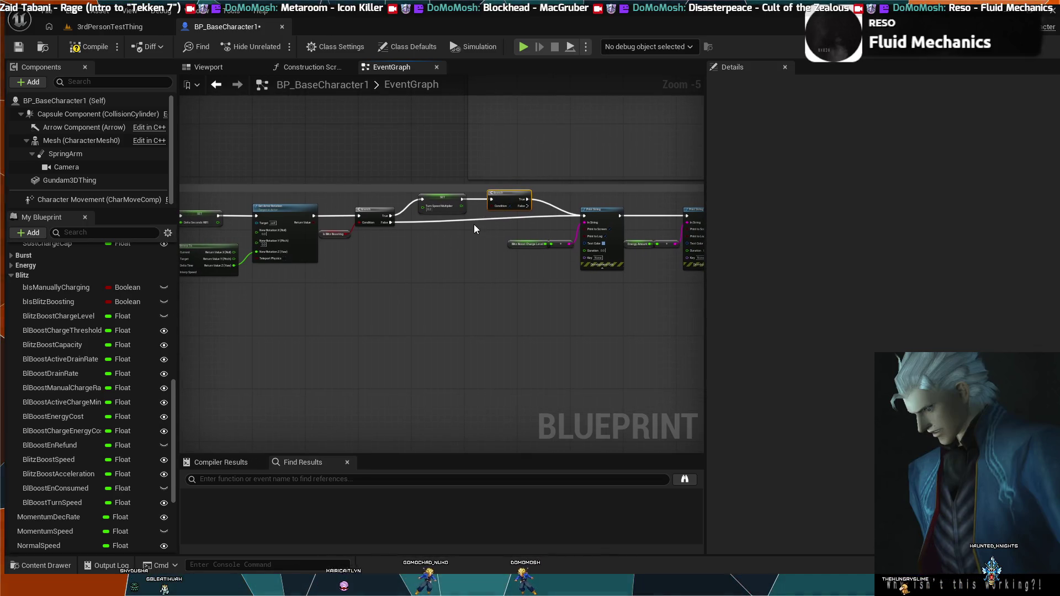
Add an Is Blitz Boosting getter and wire it into the Branch condition.
key("ctrl+v")
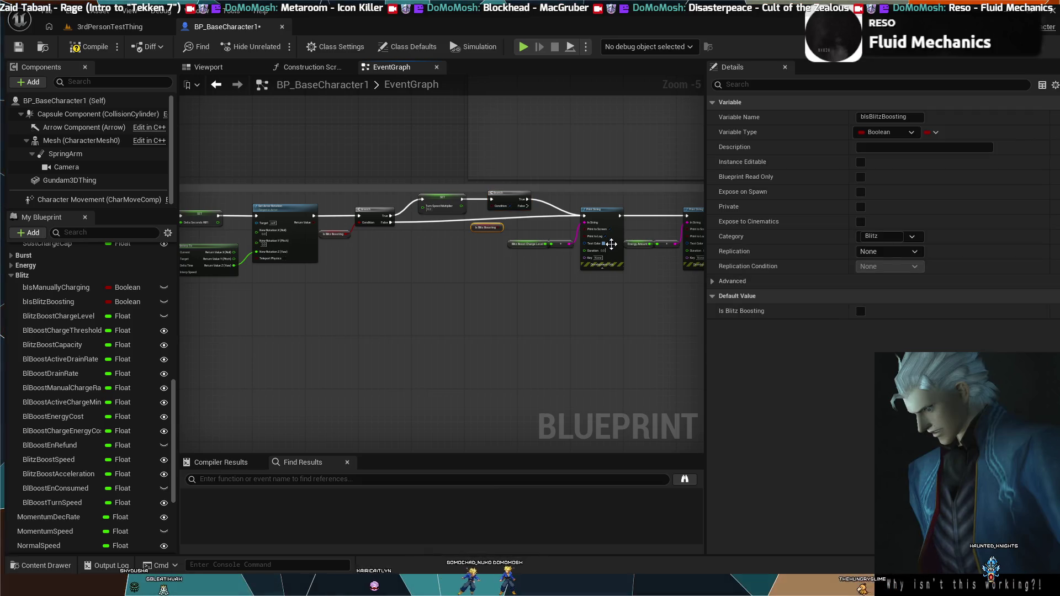
scroll(355, 270, "up", 5)
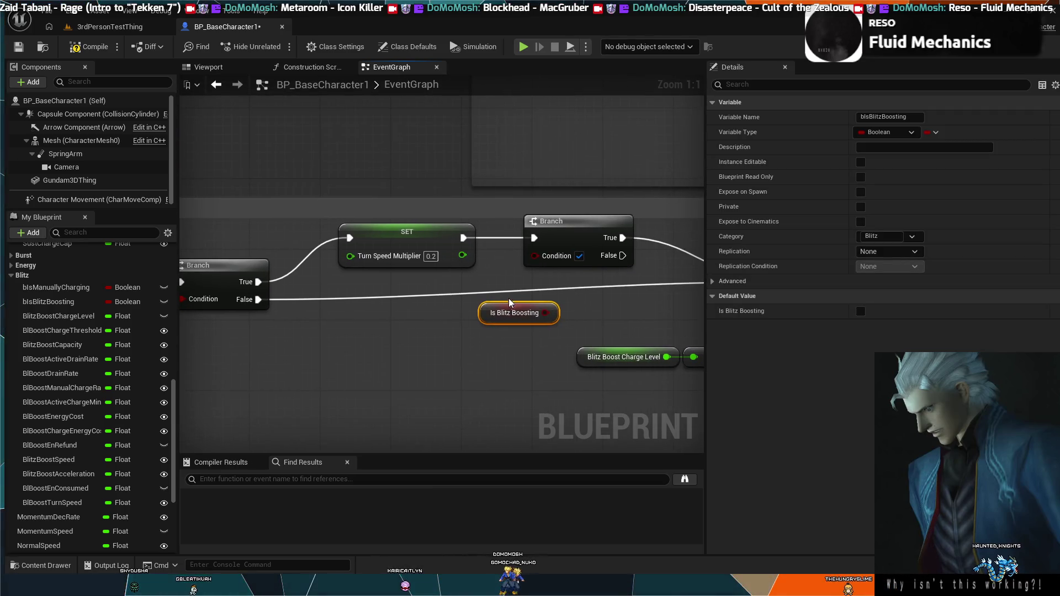
mouse_move(508, 308)
left_mouse_down()
mouse_move(492, 272)
mouse_move(447, 281)
mouse_move(534, 256)
left_mouse_up()
left_click_drag(584, 282, 445, 284)
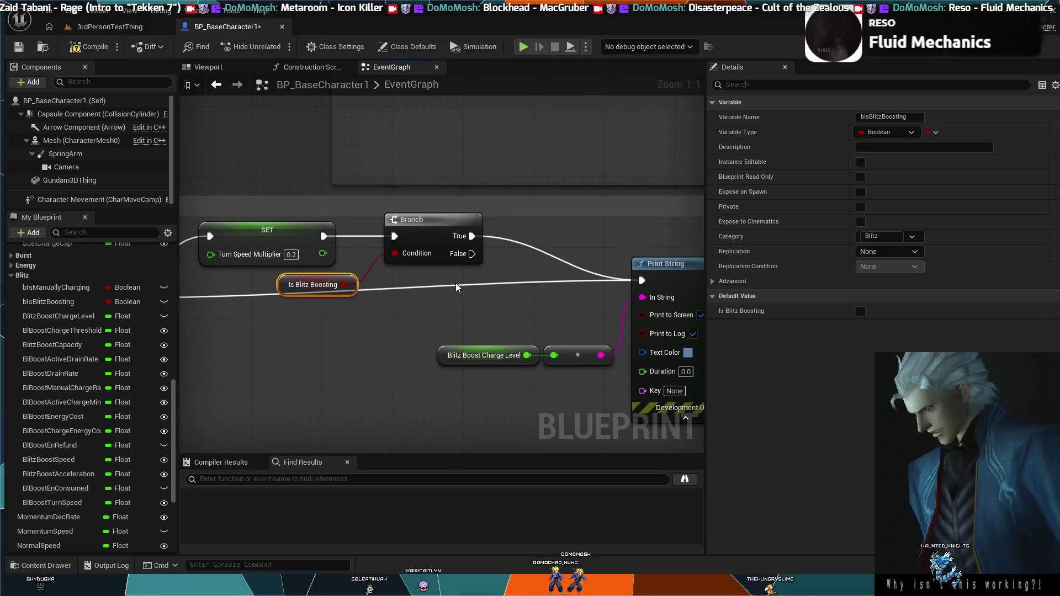
Add a SET Turn Speed node with value 1.0 on the Branch's False output.
mouse_move(487, 274)
left_mouse_down()
mouse_move(498, 270)
mouse_move(456, 197)
left_mouse_up()
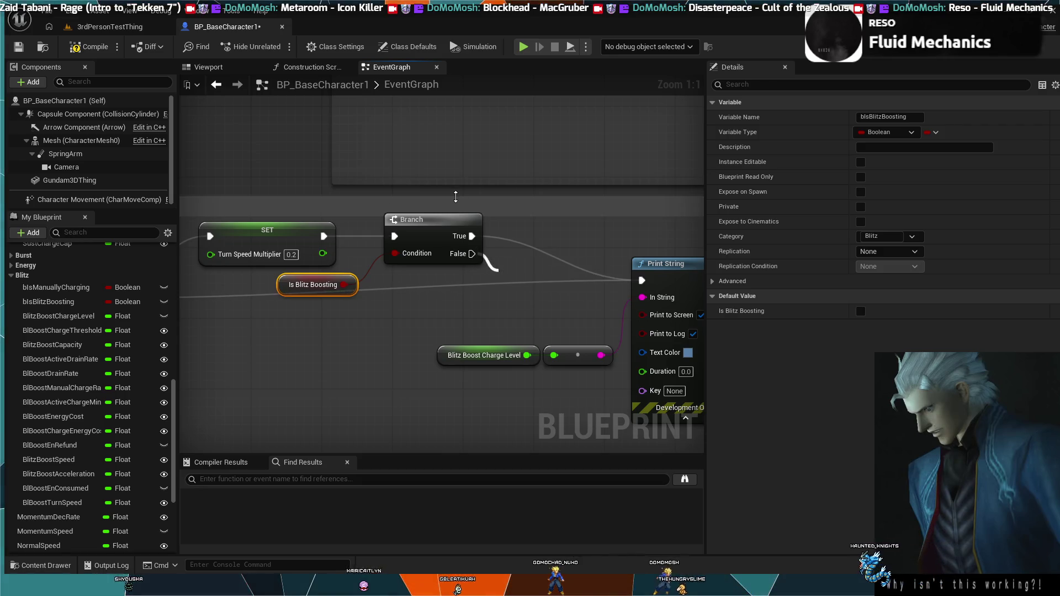
key("ctrl+z")
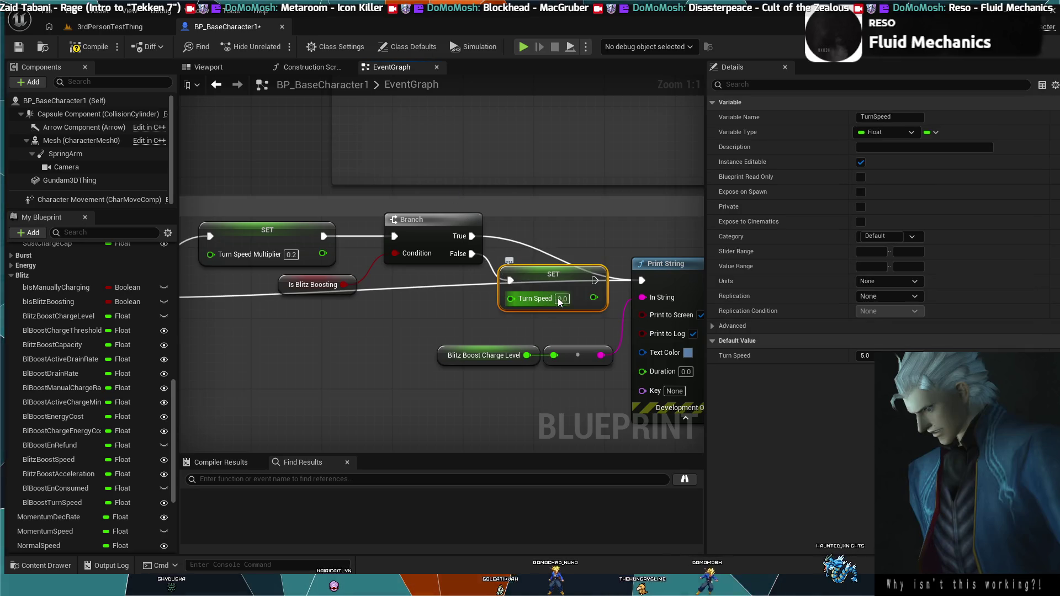
left_click(584, 329)
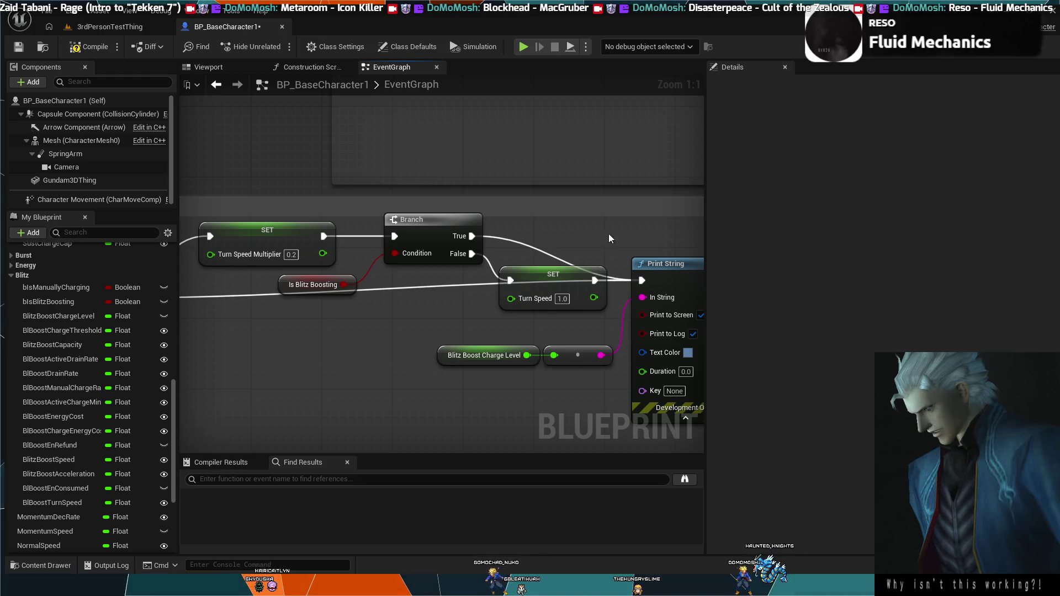
mouse_move(537, 281)
left_mouse_down()
mouse_move(511, 257)
mouse_move(483, 292)
mouse_move(360, 325)
mouse_move(552, 298)
left_mouse_up()
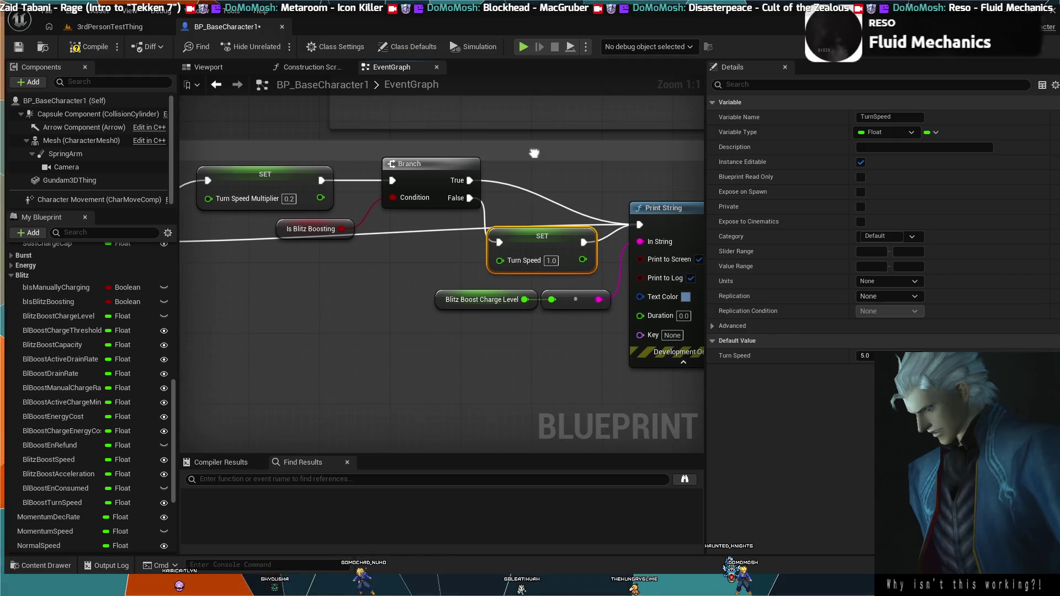
scroll(489, 166, "down", 2)
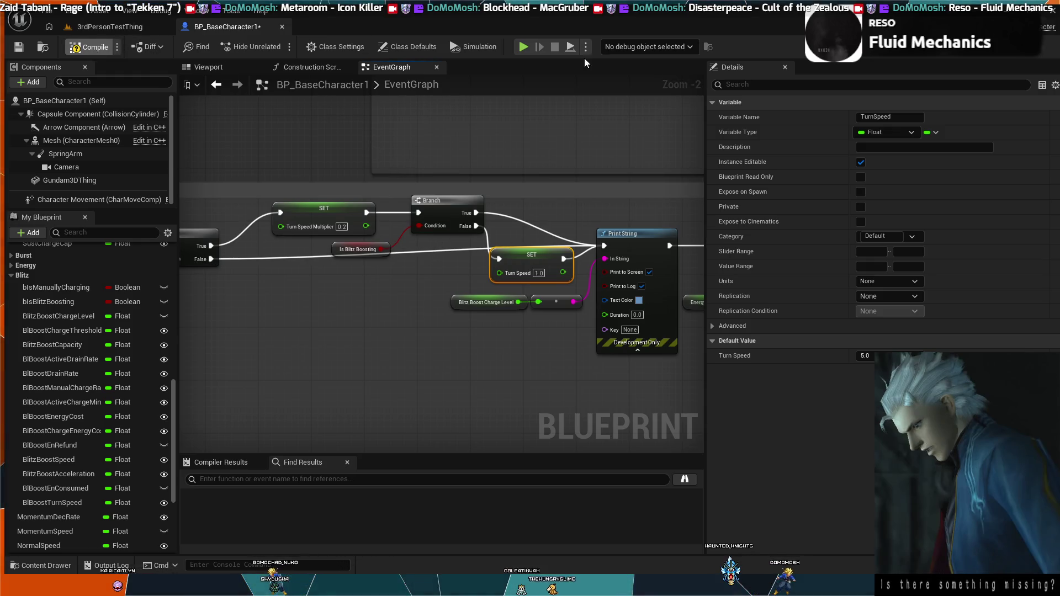
Compile the blueprint and start a play test of the 3rdPersonTestThing level.
key("F7")
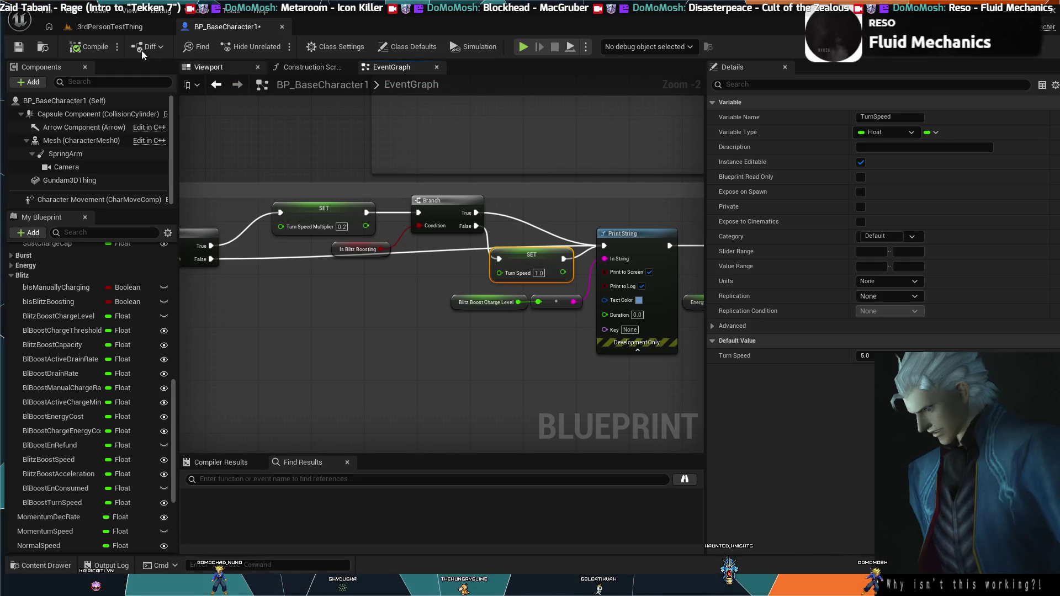
left_click(131, 28)
left_click(278, 46)
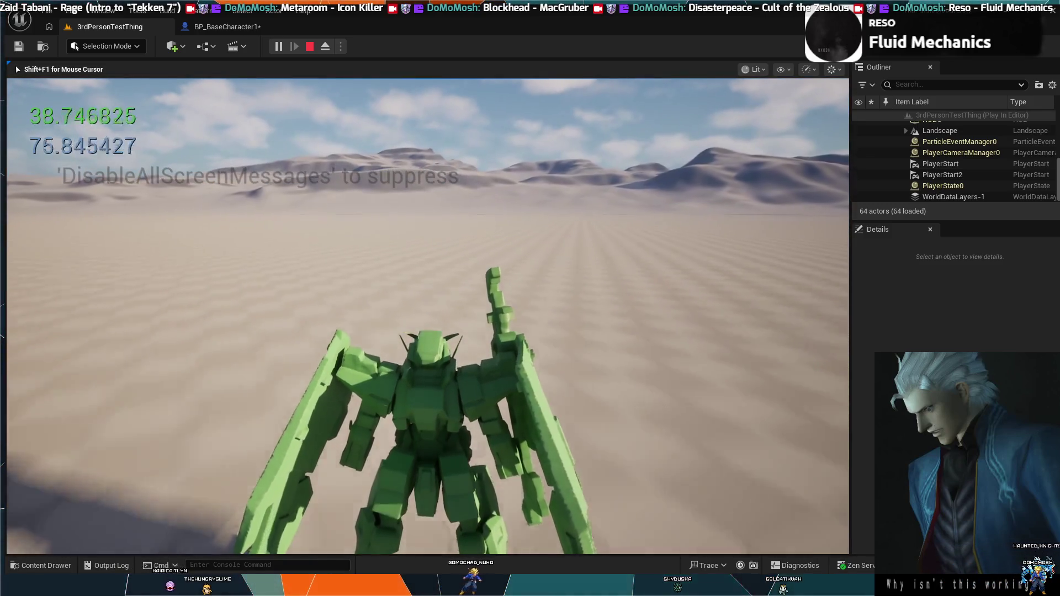
End the play test and go back to the BP_BaseCharacter1 event graph.
key("Escape")
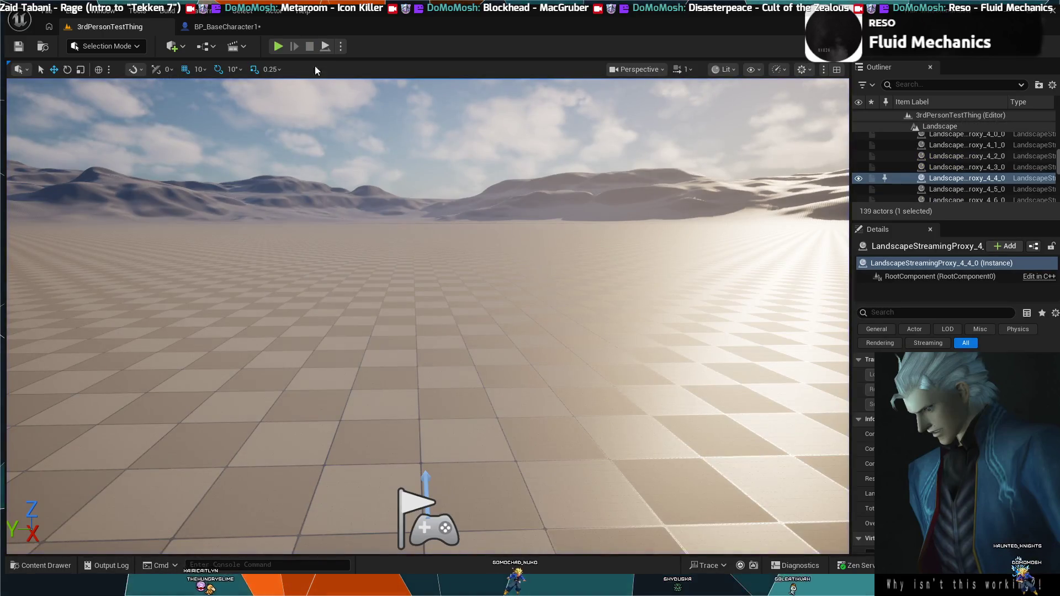
left_click(224, 26)
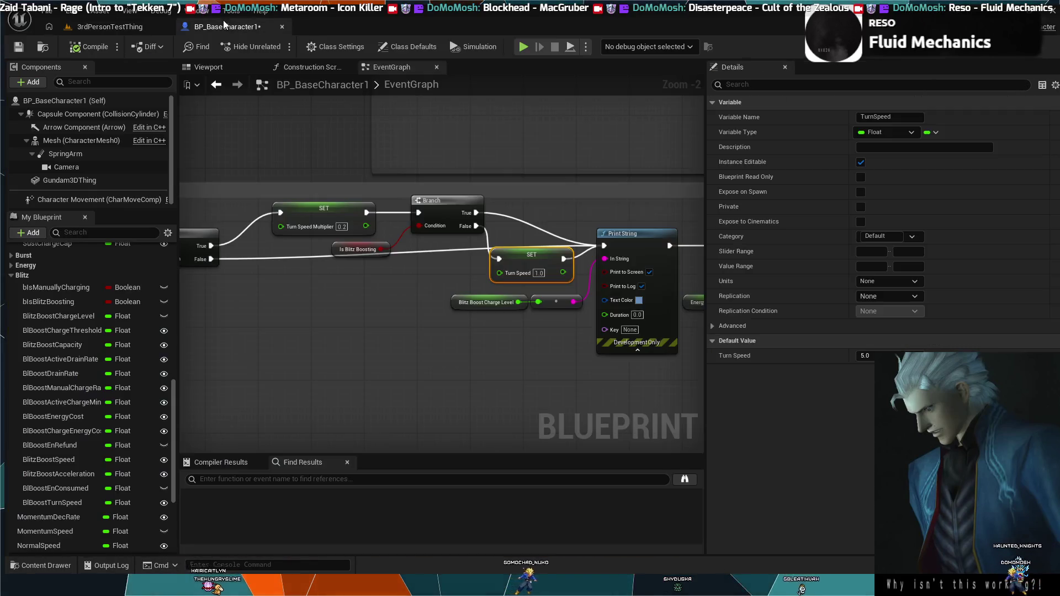
Undo the SET Turn Speed node and the Is Blitz Boosting Branch condition.
left_click(457, 268)
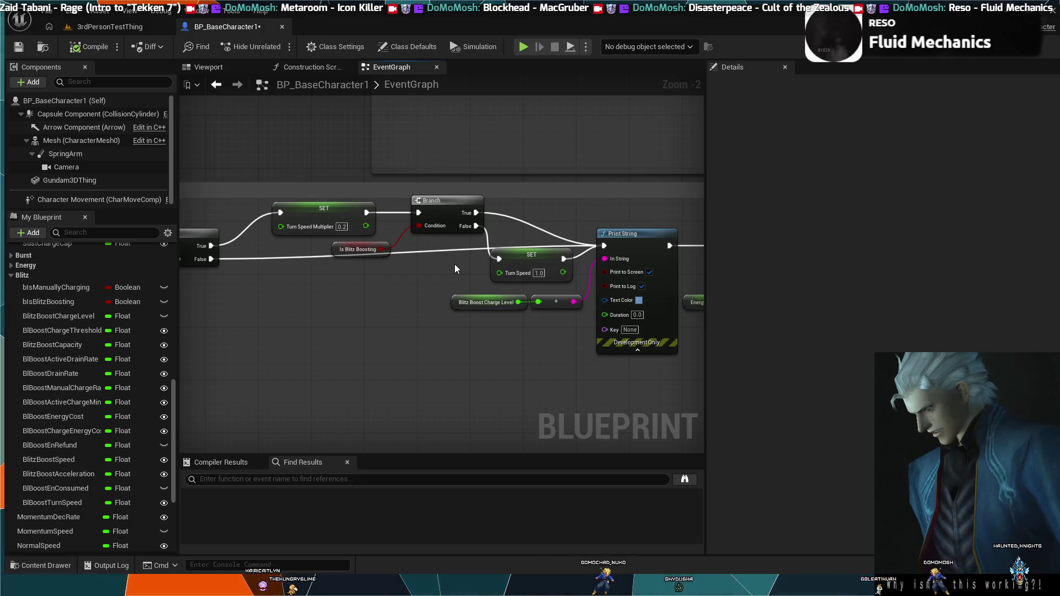
key("ctrl+z")
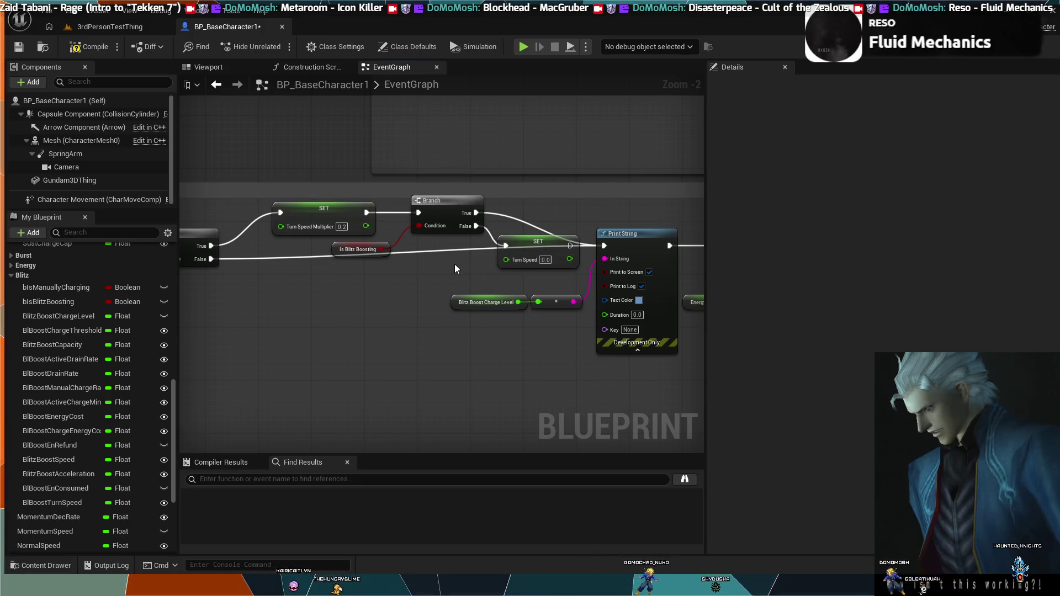
key("ctrl+z")
key("ctrl+z")
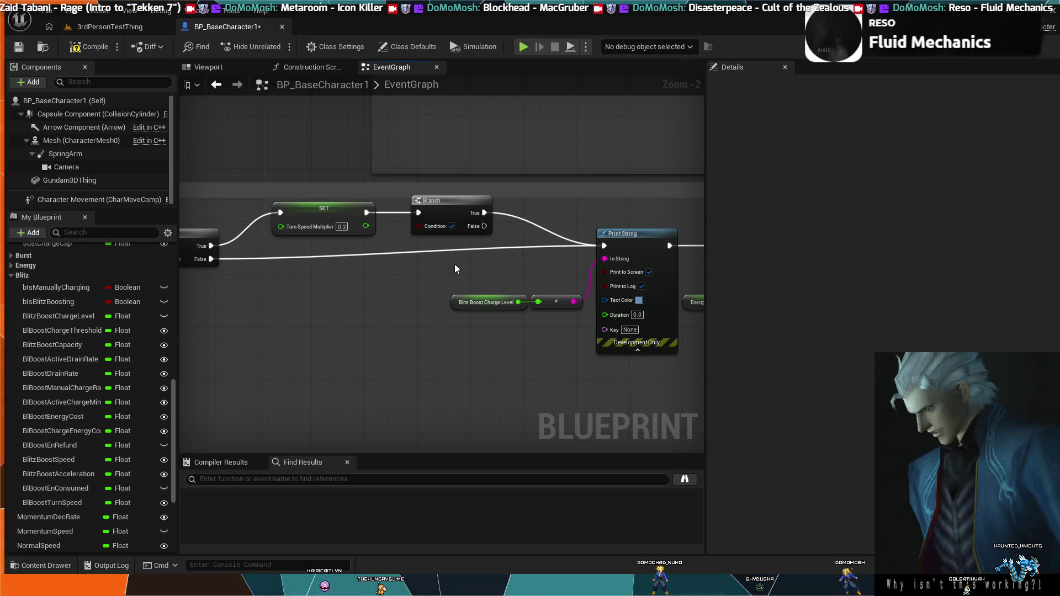
key("ctrl+z")
key("ctrl+z")
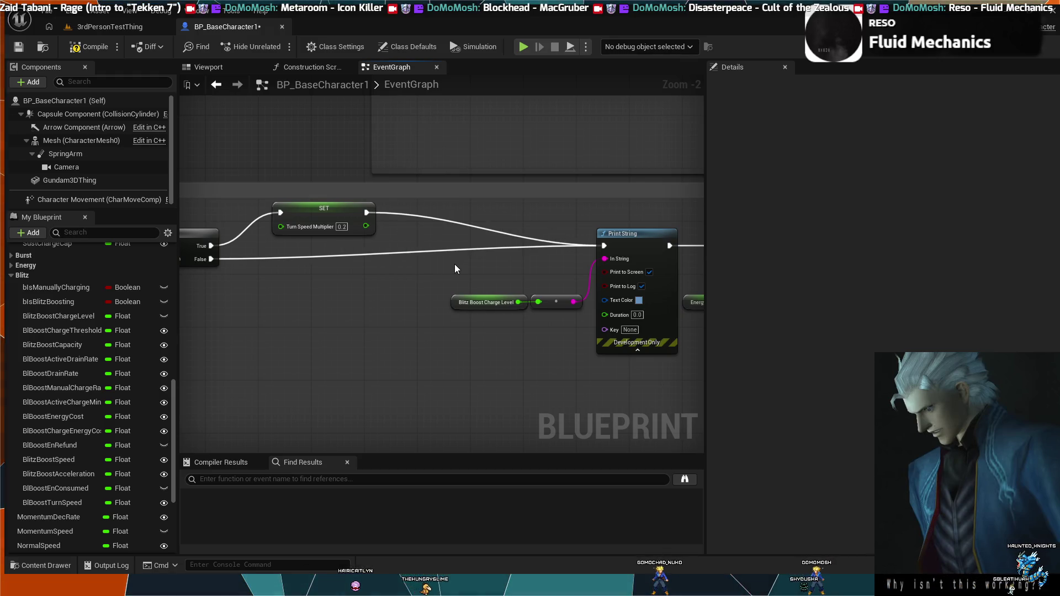
In the Cooldown section, break the wire from SET Is Blitz Boosting to Trigger Redline.
scroll(482, 302, "down", 2)
mouse_move(481, 302)
left_mouse_down()
mouse_move(228, 150)
mouse_move(618, 343)
left_mouse_up()
scroll(233, 214, "down", 2)
scroll(482, 272, "up", 3)
left_click_drag(482, 272, 280, 220)
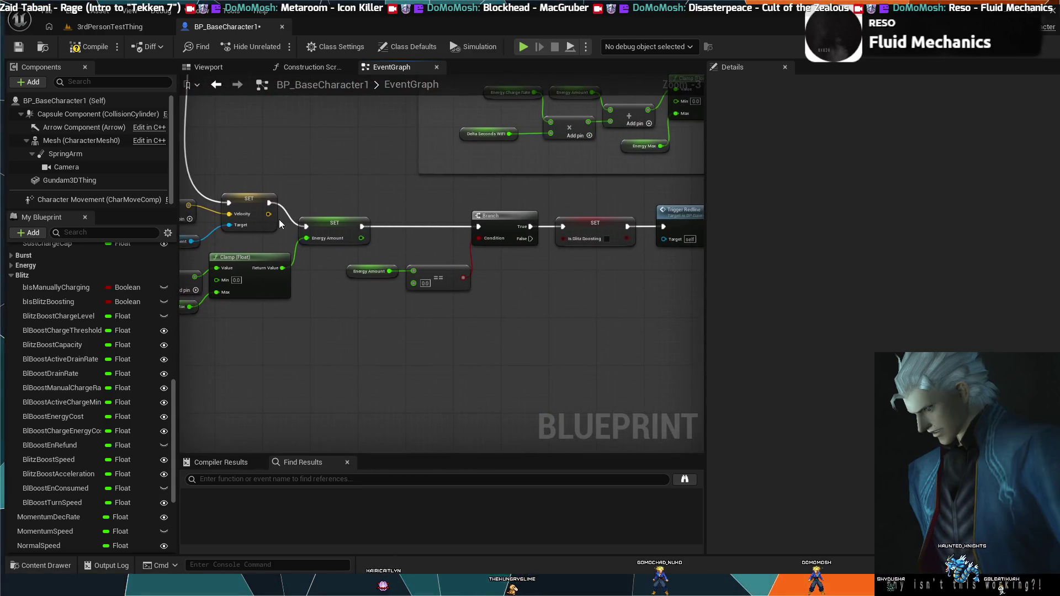
scroll(433, 280, "up", 2)
left_click_drag(432, 280, 364, 232)
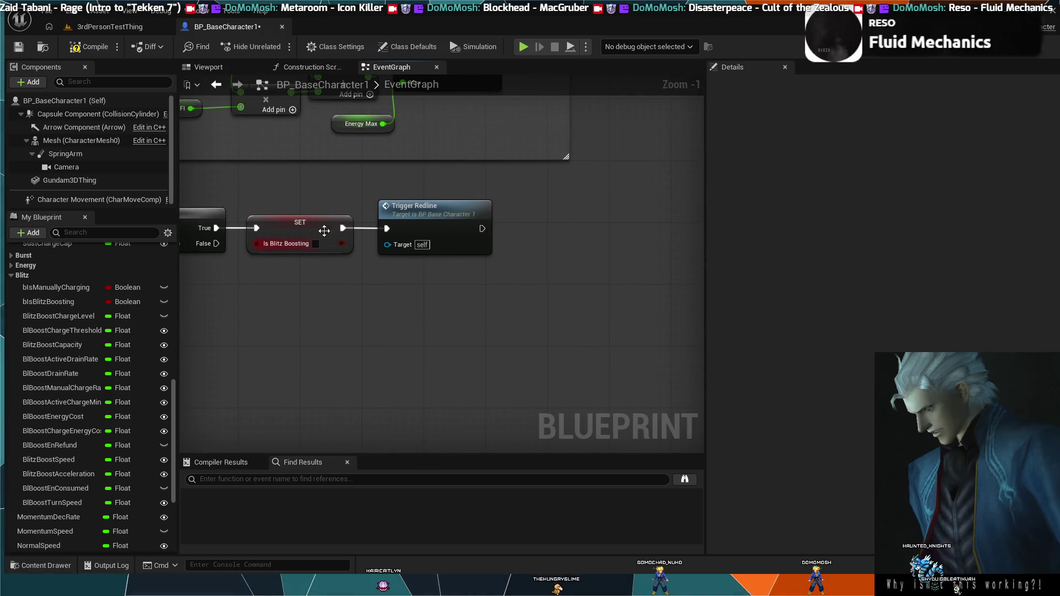
left_click(364, 228, "alt")
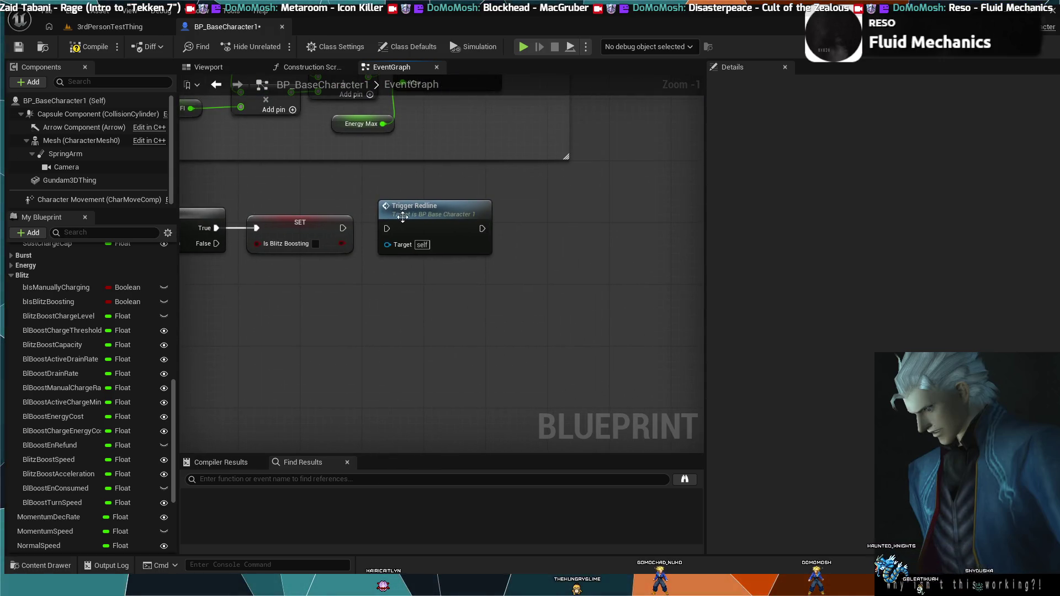
Insert a SET Turn Speed Multiplier of 1.0 between SET Is Blitz Boosting and Trigger Redline.
left_click_drag(418, 211, 626, 212)
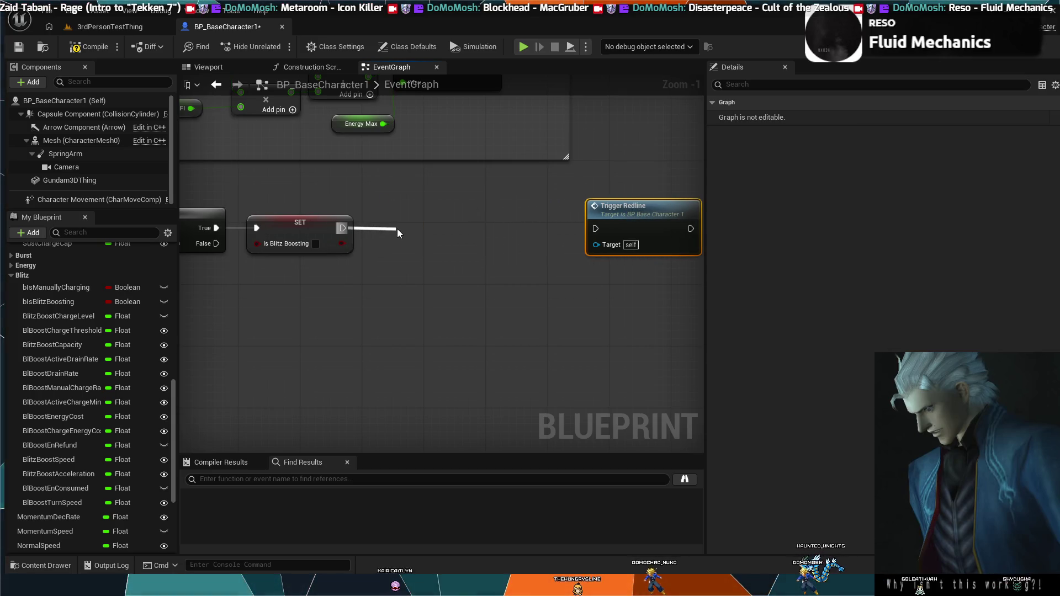
left_click_drag(396, 228, 398, 228)
key("ctrl+v")
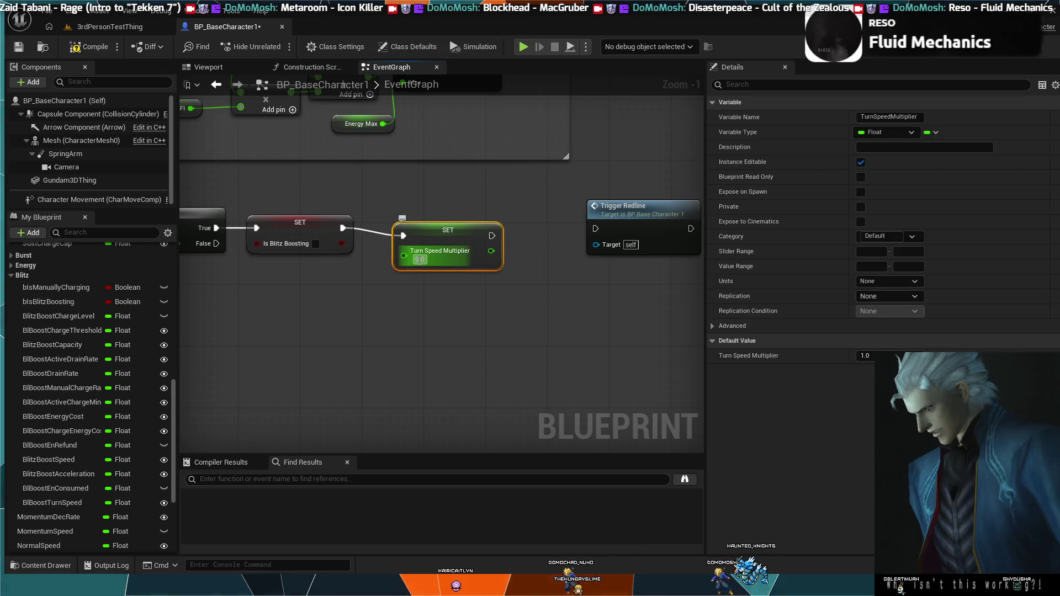
type("1")
key("Return")
mouse_move(448, 222)
left_mouse_down()
mouse_move(574, 238)
mouse_move(568, 210)
mouse_move(552, 213)
left_mouse_up()
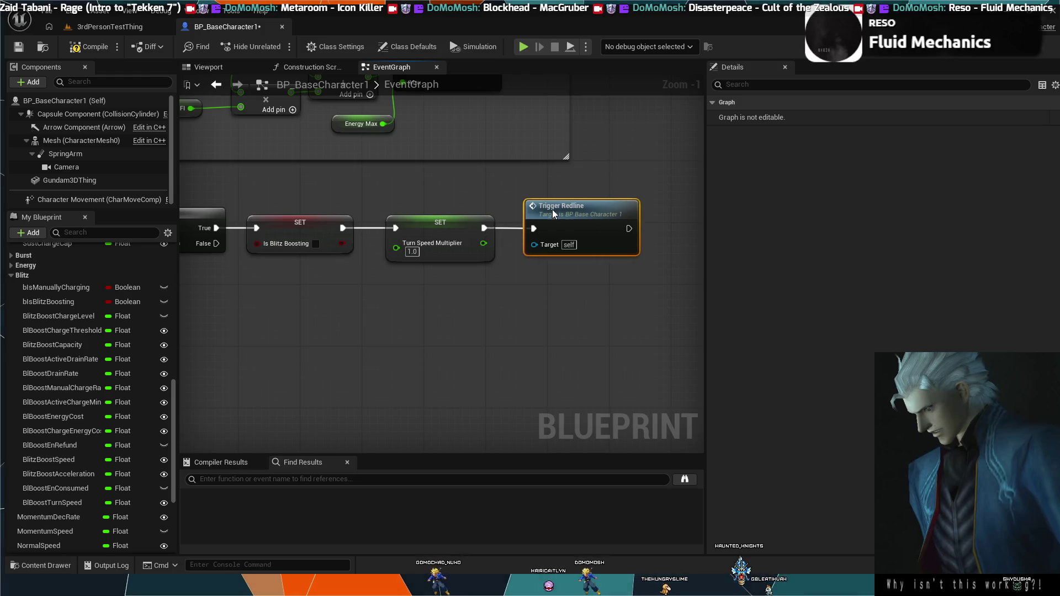
left_click(457, 218)
left_click_drag(502, 185, 204, 154)
Find the Sustained Boost Drain chain and add a Turn Speed Multiplier SET after Is Blitz Boosting.
scroll(203, 154, "down", 3)
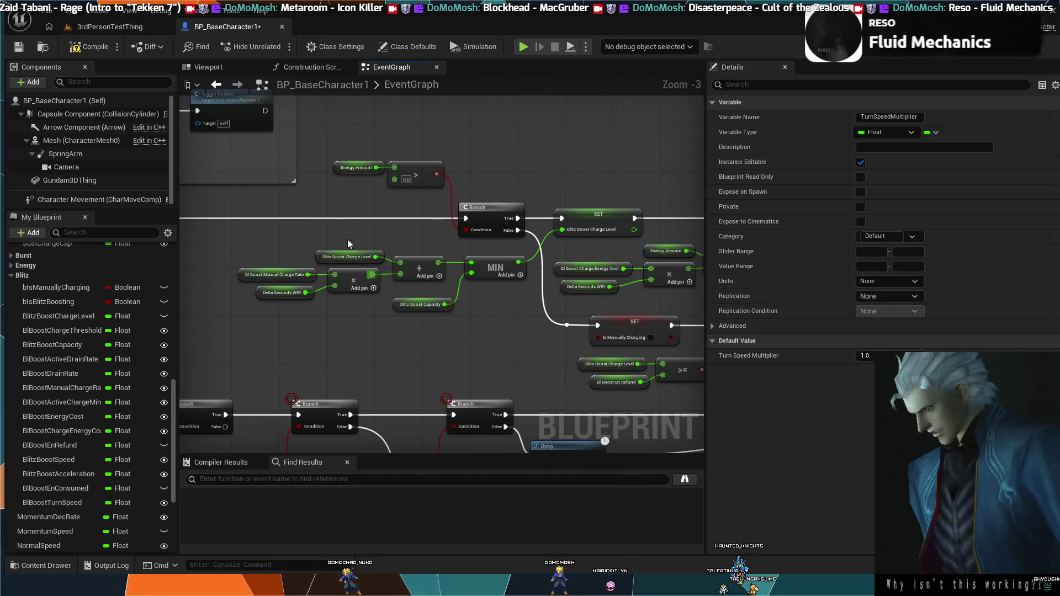
scroll(281, 221, "up", 2)
mouse_move(281, 221)
left_mouse_down()
mouse_move(412, 283)
mouse_move(486, 282)
mouse_move(516, 263)
mouse_move(569, 271)
left_mouse_up()
scroll(568, 271, "down", 1)
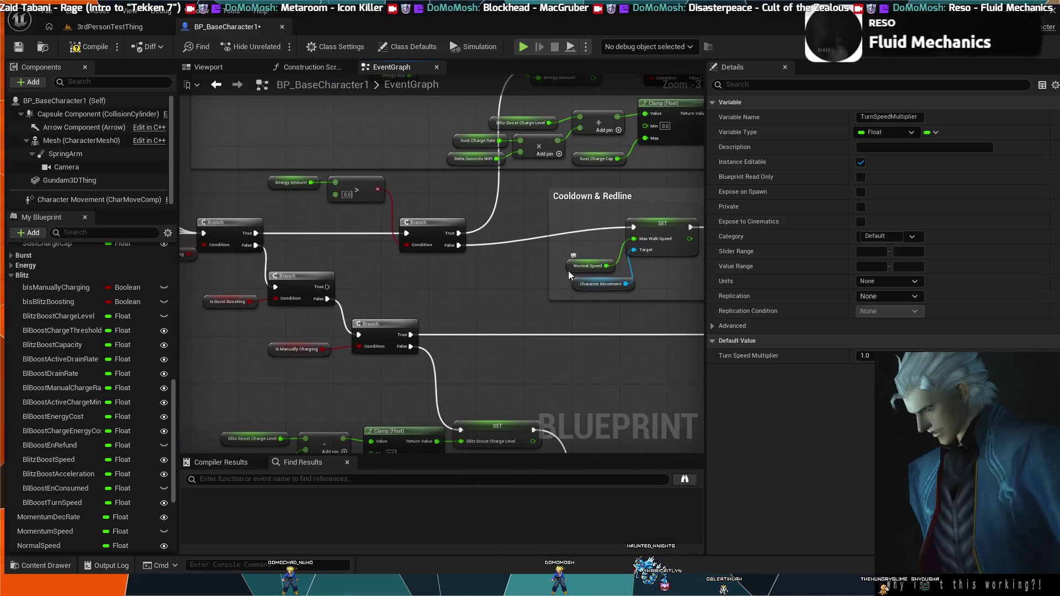
left_click_drag(501, 286, 393, 303)
scroll(393, 303, "down", 1)
scroll(490, 260, "down", 1)
mouse_move(491, 259)
left_mouse_down()
mouse_move(448, 236)
mouse_move(586, 326)
left_mouse_up()
mouse_move(475, 276)
left_mouse_down()
mouse_move(345, 218)
mouse_move(441, 238)
mouse_move(309, 270)
mouse_move(454, 236)
mouse_move(343, 291)
left_mouse_up()
scroll(454, 235, "up", 3)
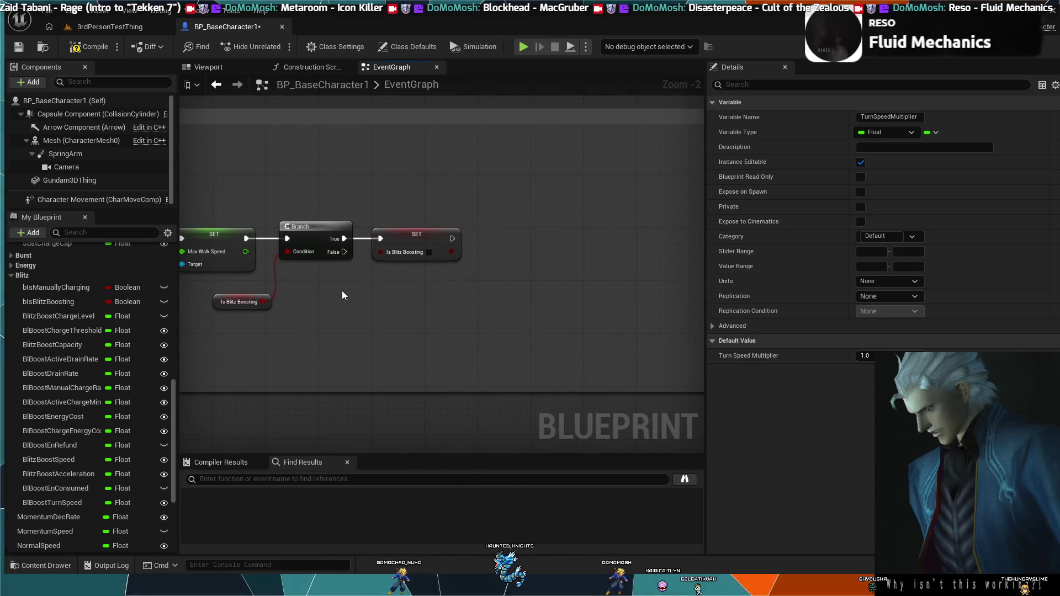
mouse_move(453, 239)
left_mouse_down()
mouse_move(483, 246)
mouse_move(483, 236)
mouse_move(581, 203)
left_mouse_up()
key("ctrl+v")
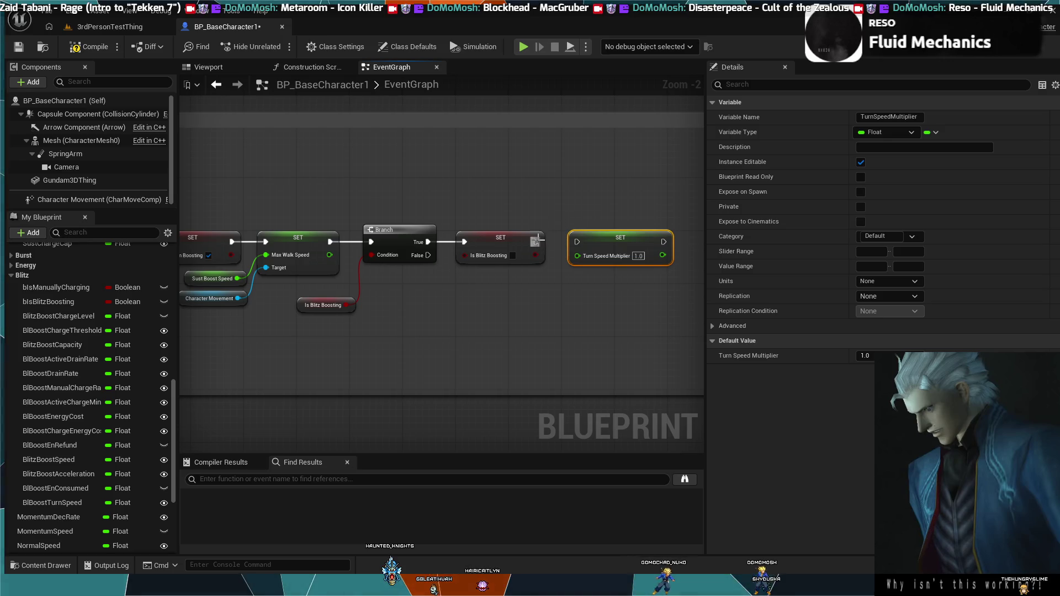
Wire the Is Blitz Boosting SET's exec output into the new Turn Speed Multiplier SET.
left_click_drag(534, 206, 634, 195)
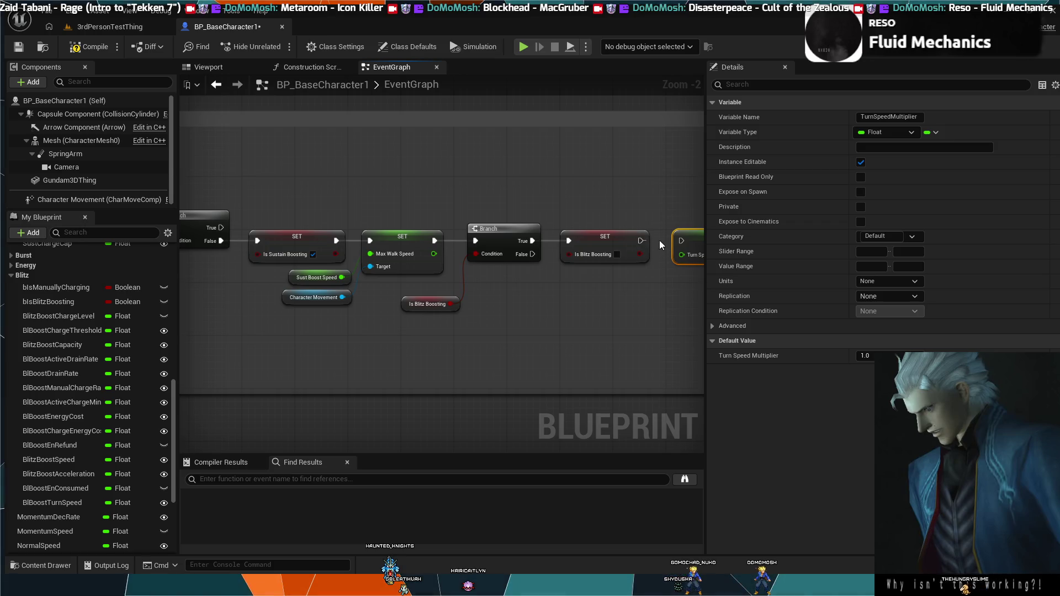
left_click_drag(681, 240, 641, 241)
mouse_move(650, 188)
left_mouse_down()
mouse_move(540, 188)
mouse_move(625, 169)
left_mouse_up()
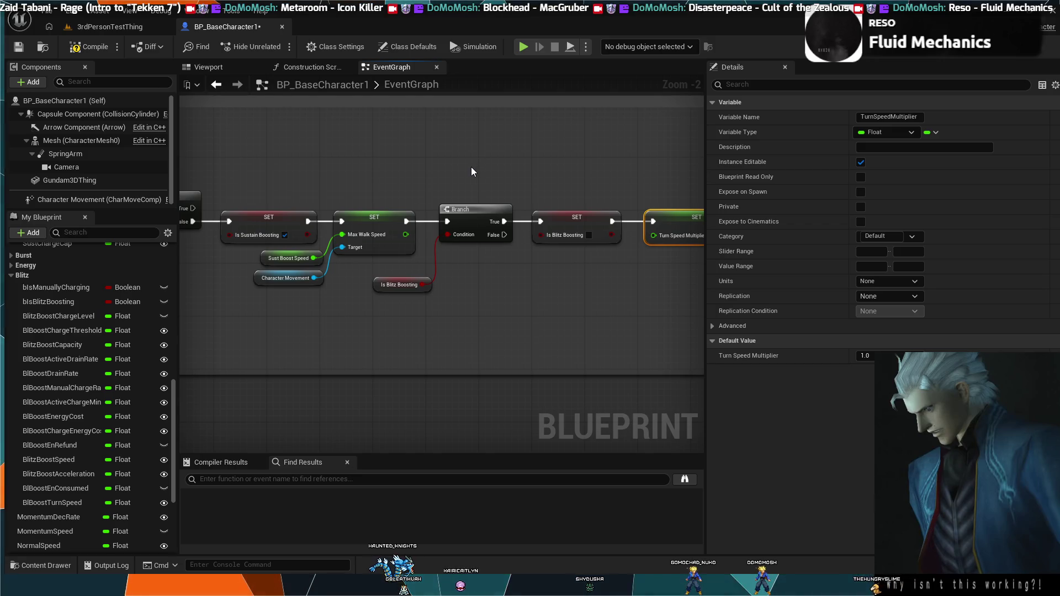
mouse_move(331, 197)
left_mouse_down()
mouse_move(558, 204)
mouse_move(501, 184)
mouse_move(384, 174)
left_mouse_up()
scroll(458, 174, "down", 2)
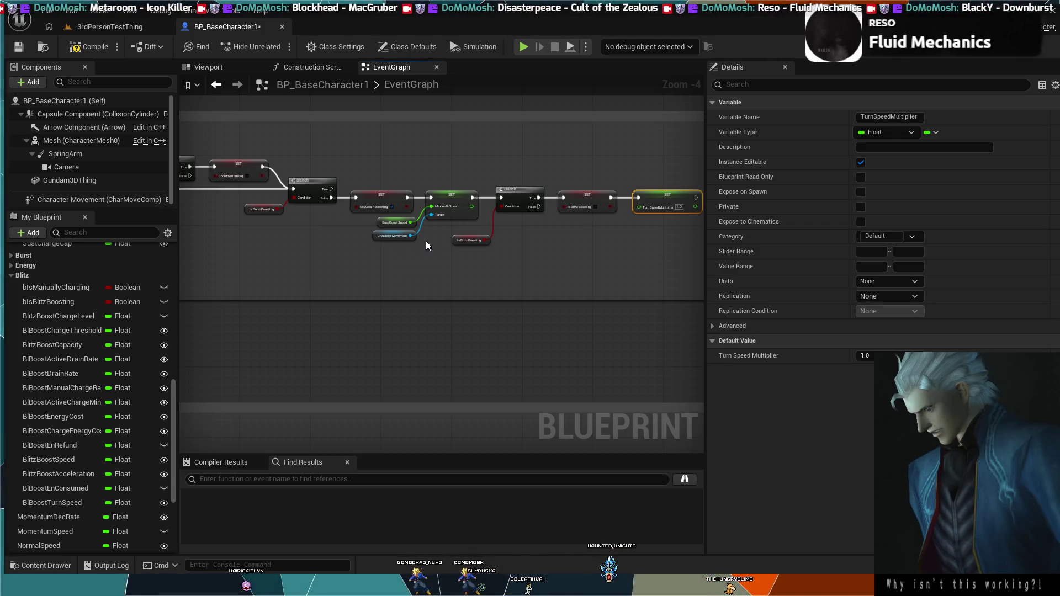
scroll(427, 242, "up", 3)
left_click_drag(426, 241, 361, 293)
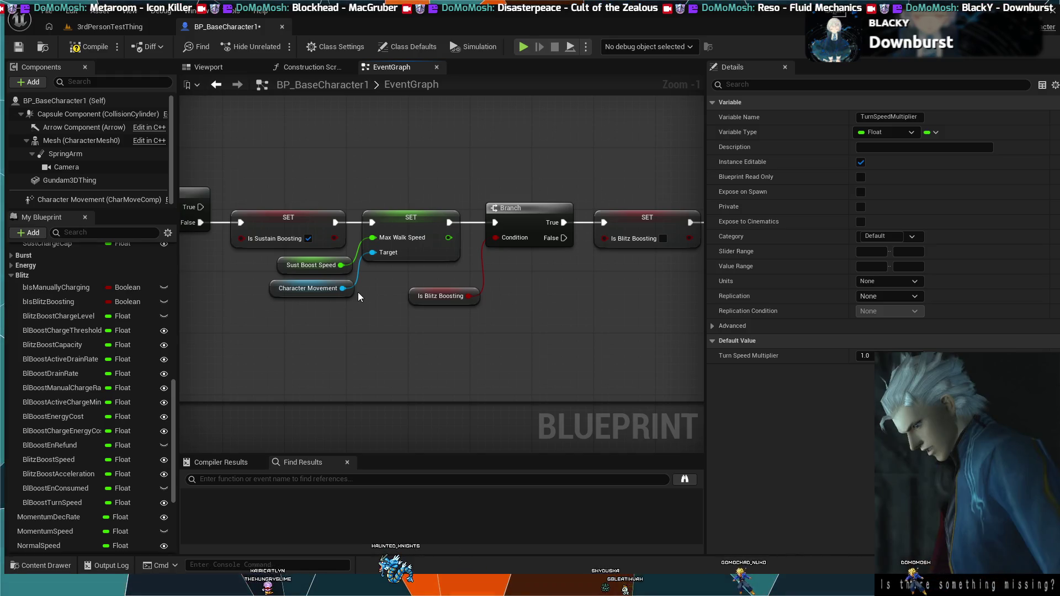
Run a brief Simulate session and stop it.
scroll(358, 297, "down", 2)
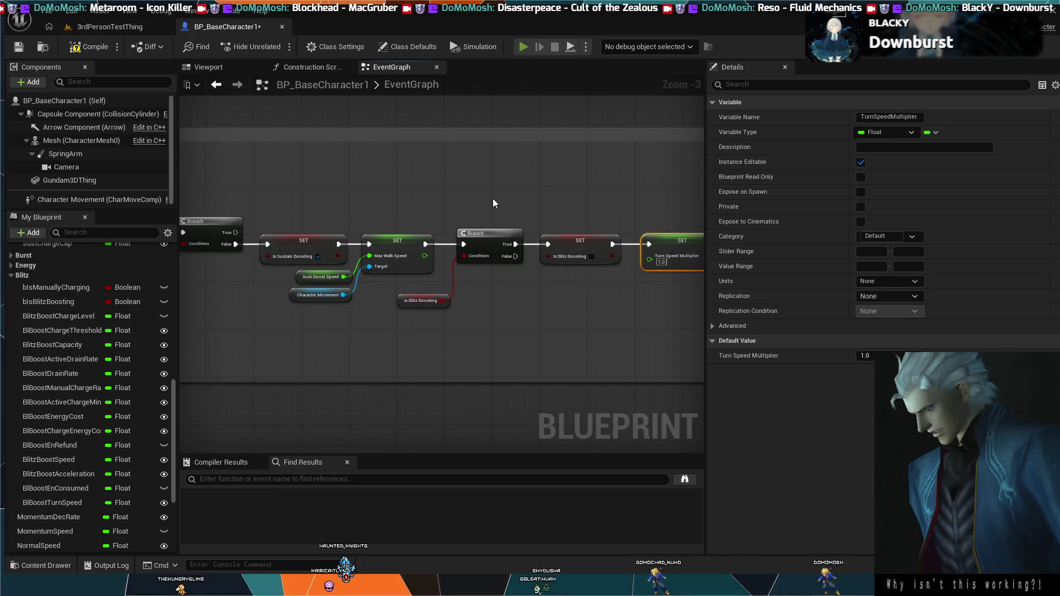
key("alt+p")
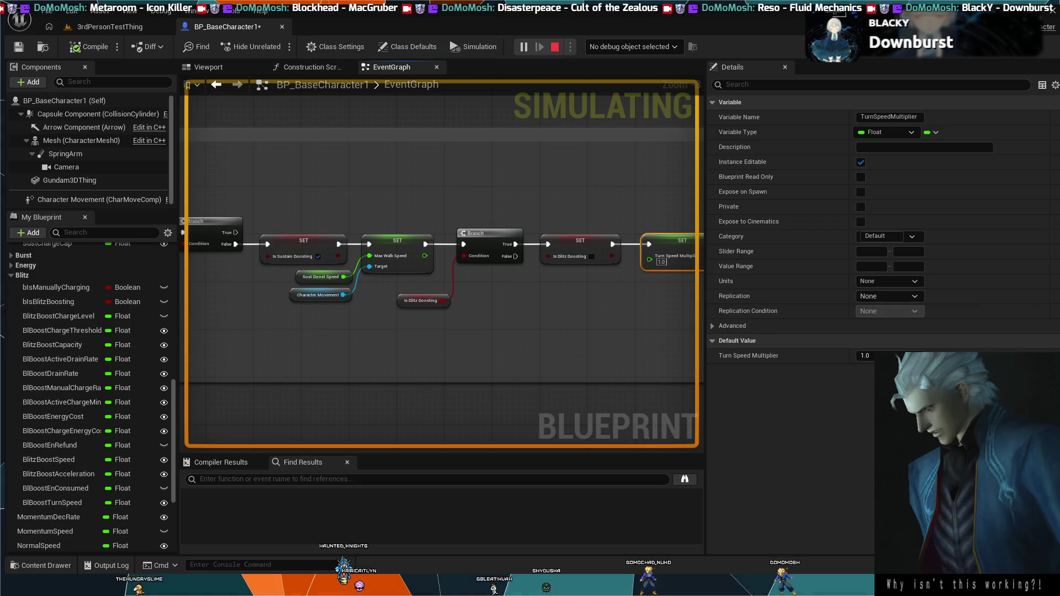
key("Escape")
End the Normal Speed chain with a Turn Speed Multiplier SET at 1.0, then view 3rdPersonTestThing.
scroll(486, 223, "down", 1)
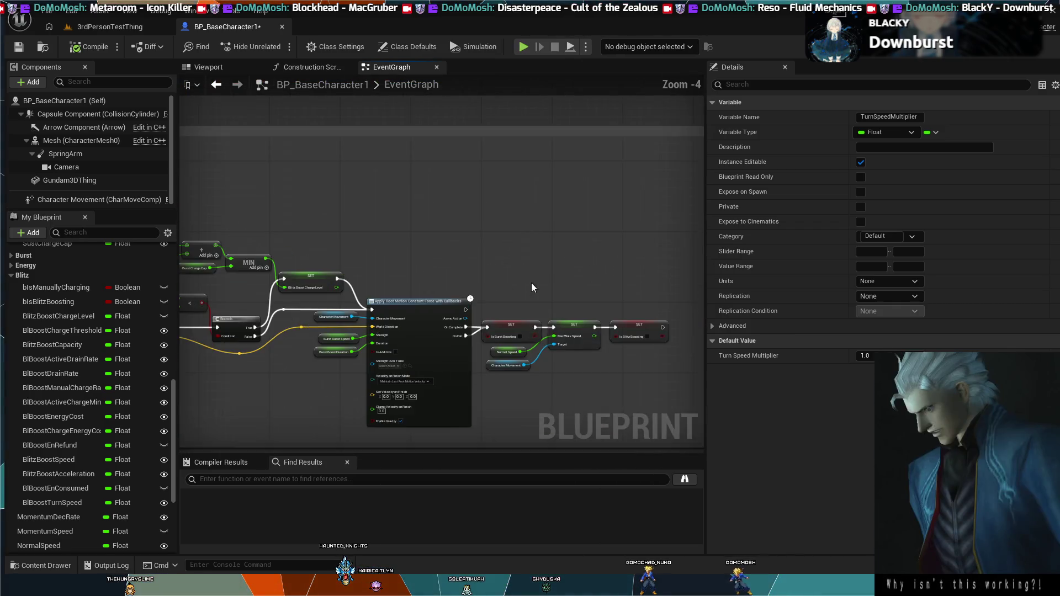
scroll(423, 236, "up", 3)
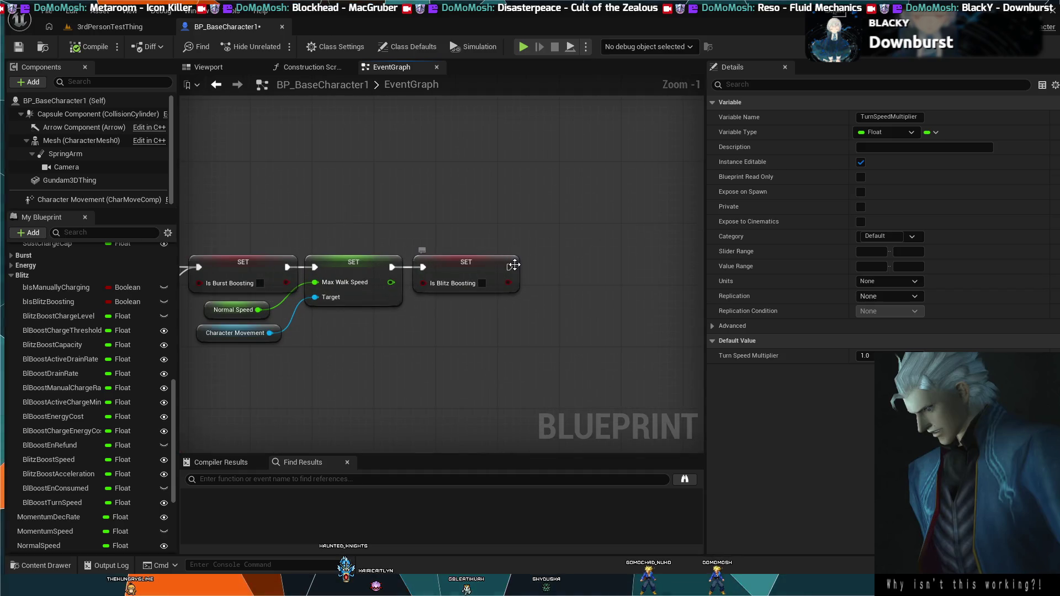
mouse_move(518, 268)
left_mouse_down()
mouse_move(572, 257)
mouse_move(588, 238)
mouse_move(581, 266)
left_mouse_up()
key("ctrl+v")
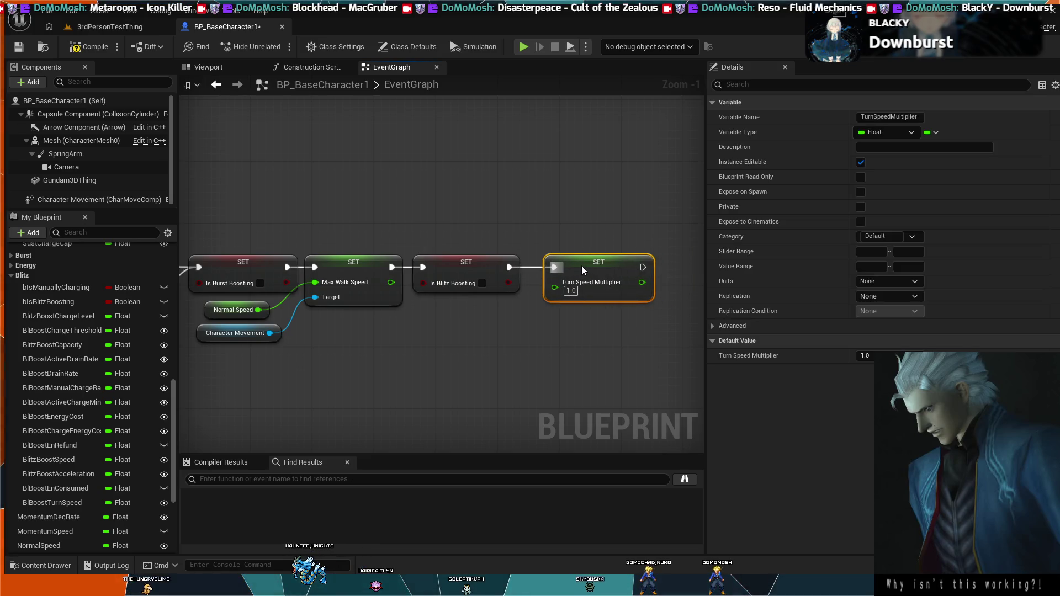
left_click(104, 29)
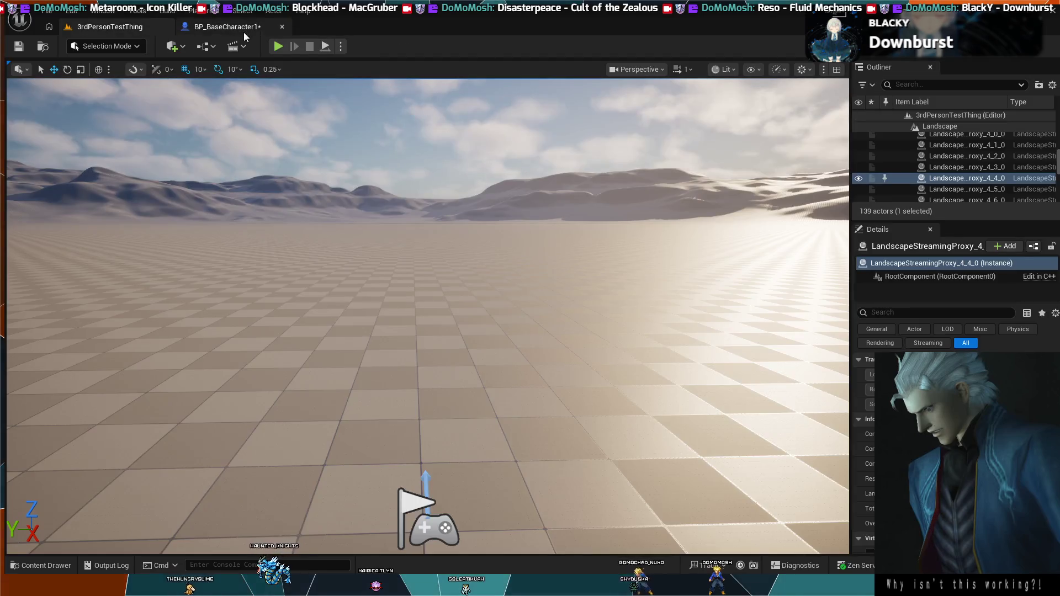
left_click(278, 47)
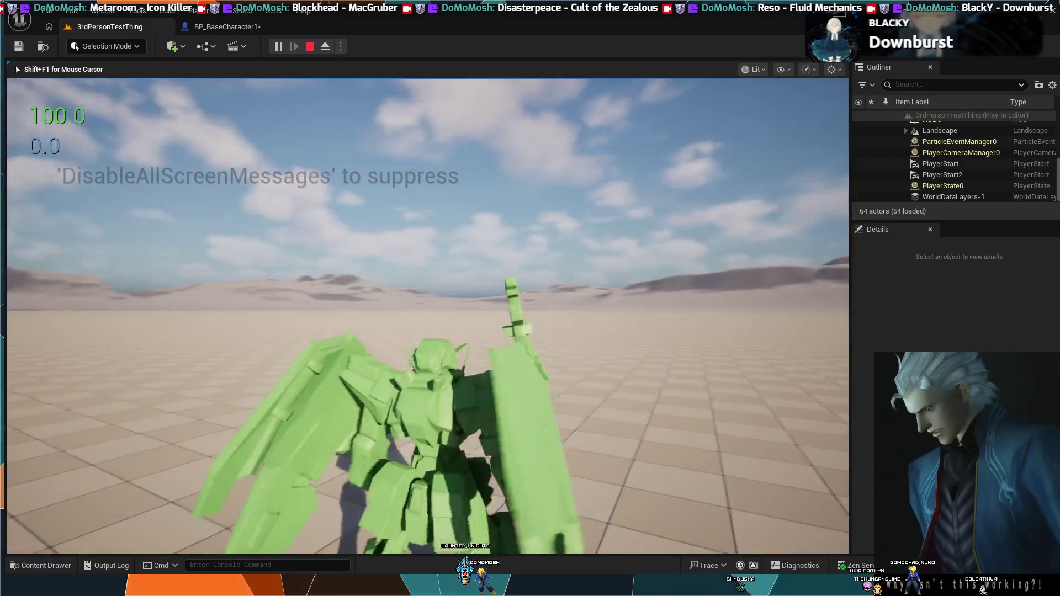
key("Escape")
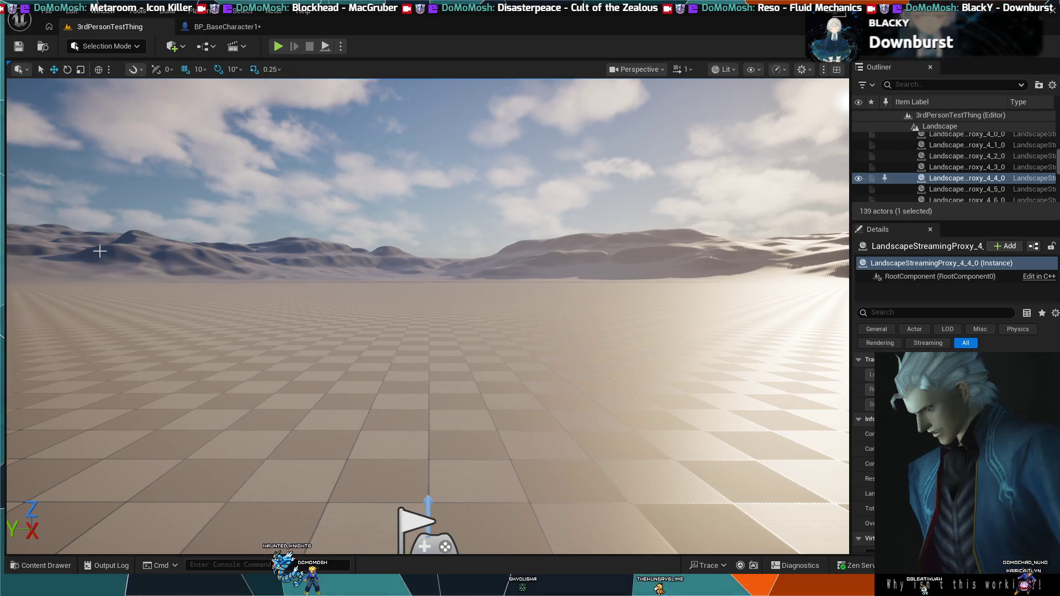
Select the SpringArm component in BP_BaseCharacter1 and clear the 'pawn' Details search.
left_click(210, 31)
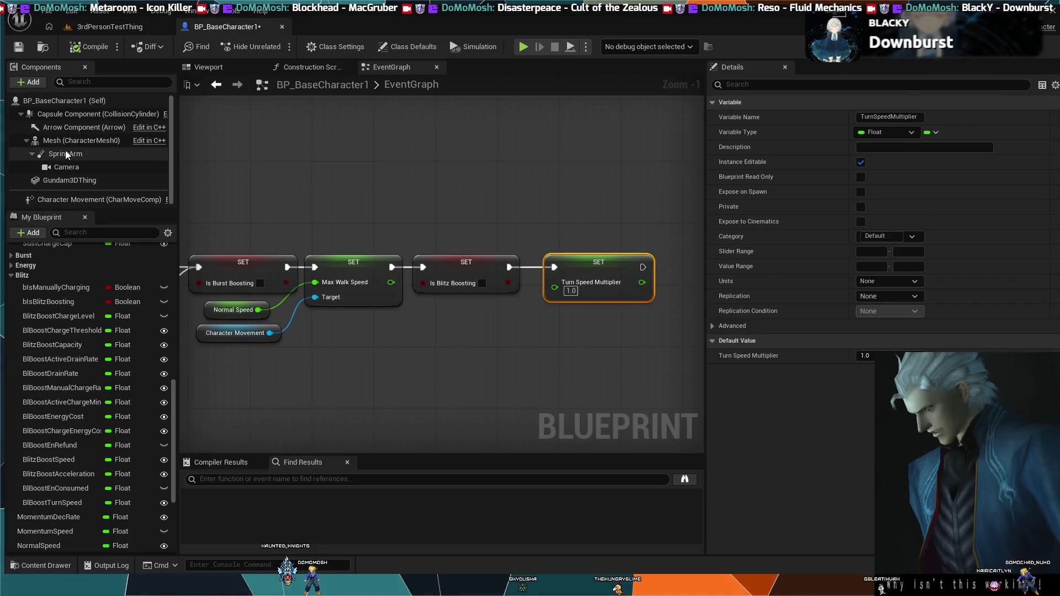
left_click(65, 153)
left_click(768, 85)
type("pawn")
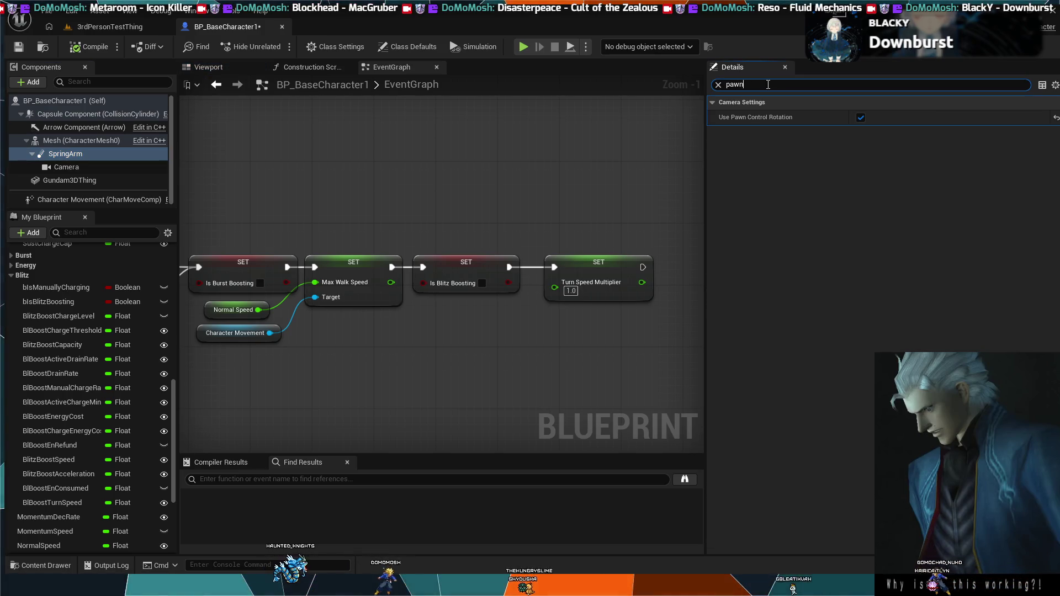
key("BackSpace")
key("BackSpace")
key("BackSpace")
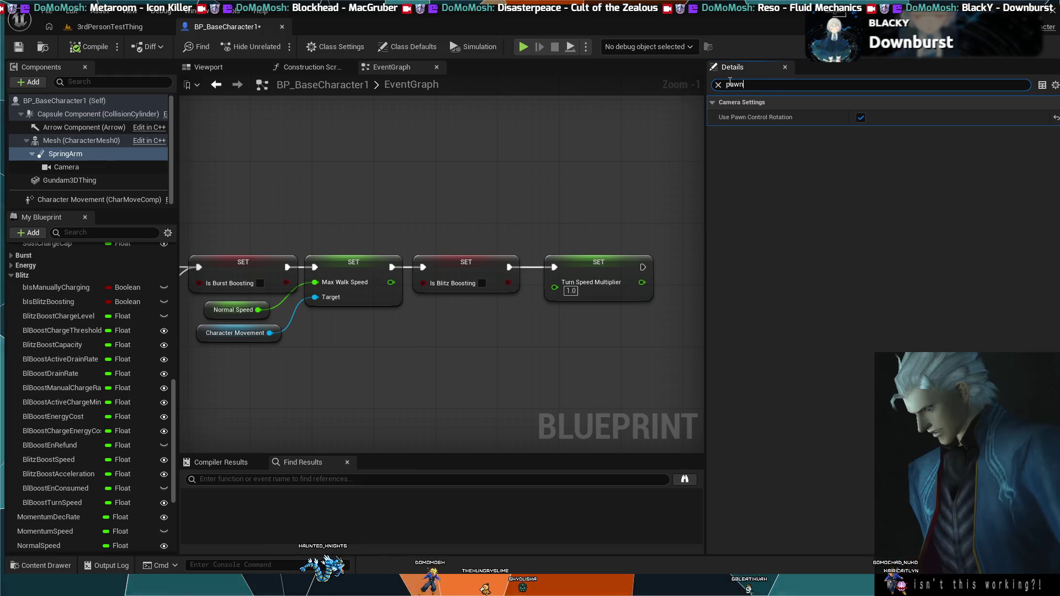
Set Camera Lag Max Distance to 0.0 and return to the 3rdPersonTestThing level.
scroll(780, 148, "down", 1)
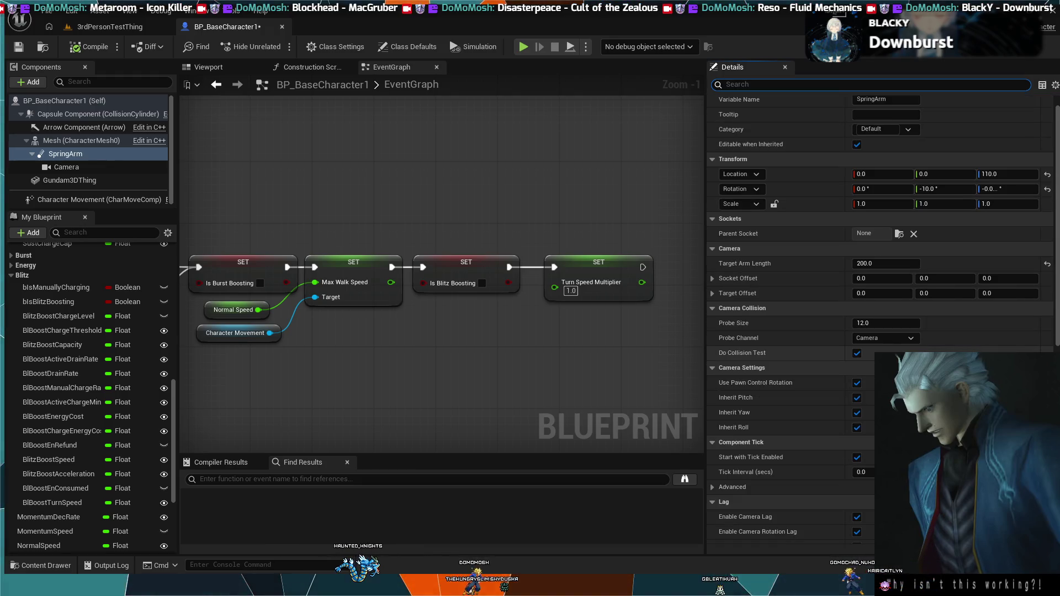
scroll(954, 212, "down", 1)
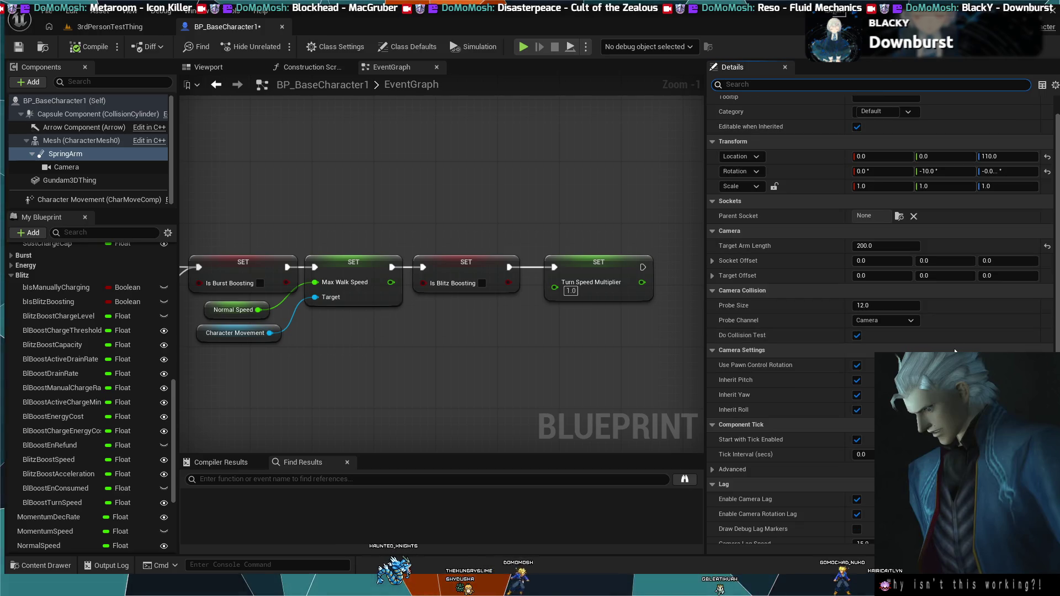
scroll(954, 212, "up", 2)
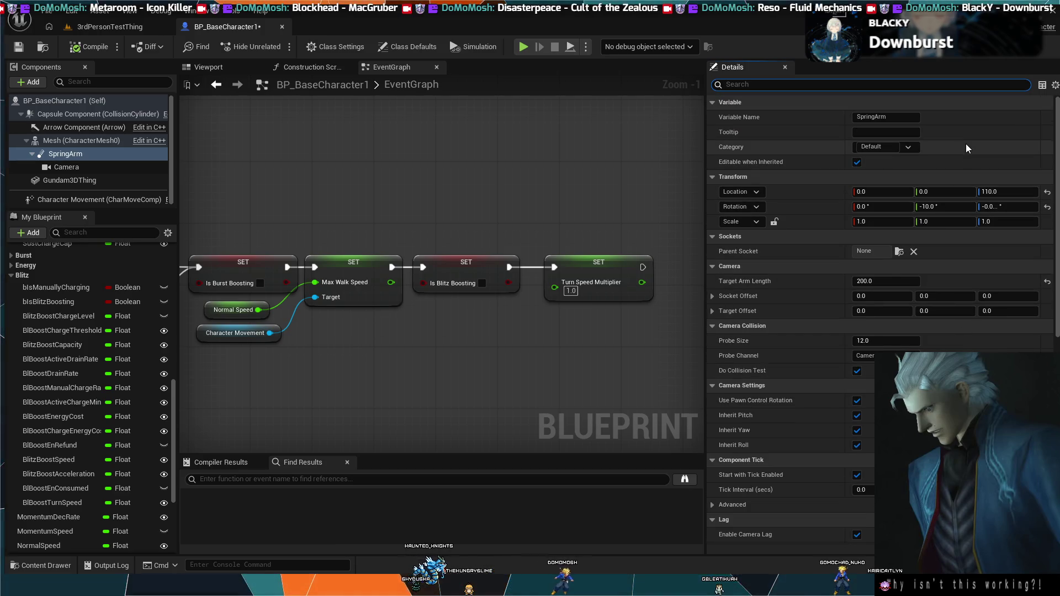
scroll(779, 307, "down", 14)
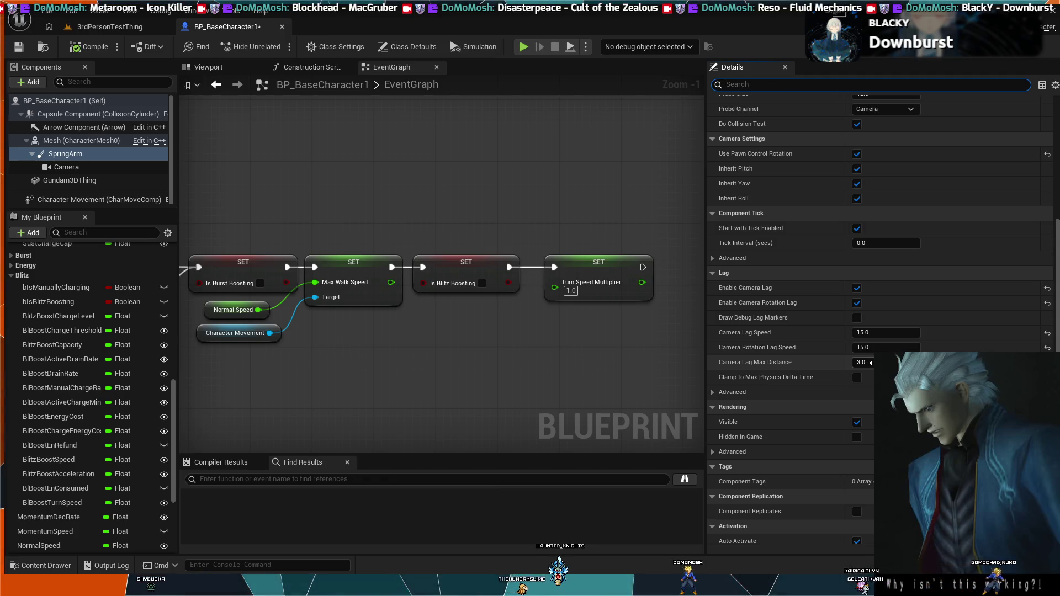
left_click(871, 362)
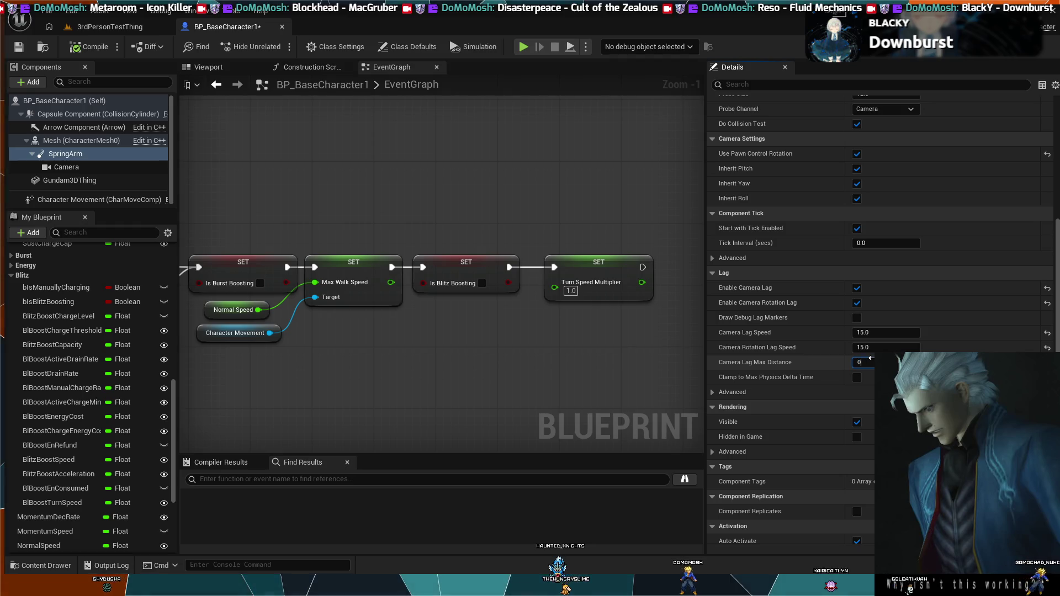
type(".0")
key("Return")
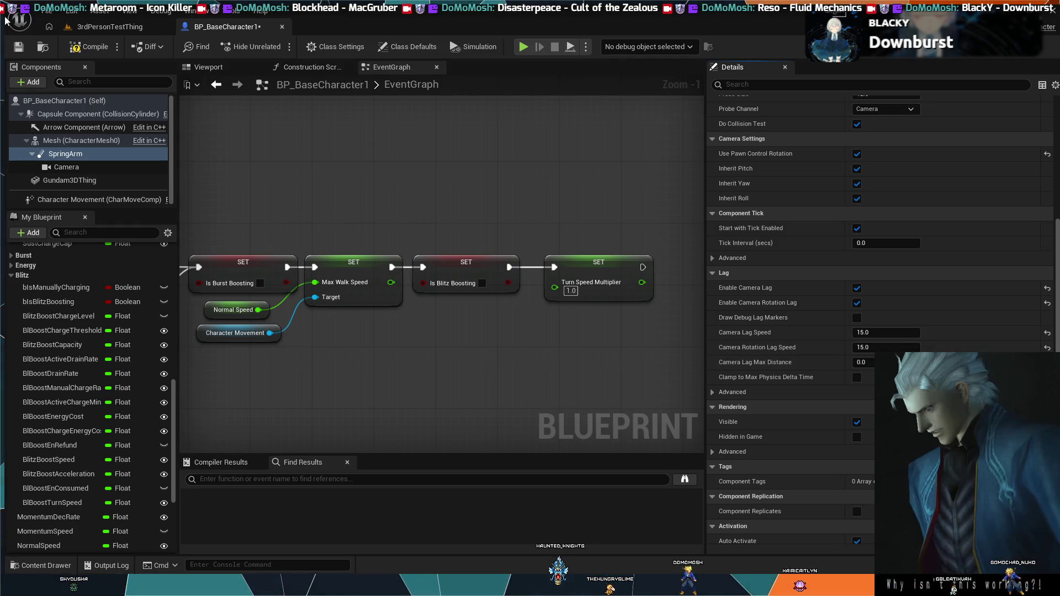
left_click(97, 32)
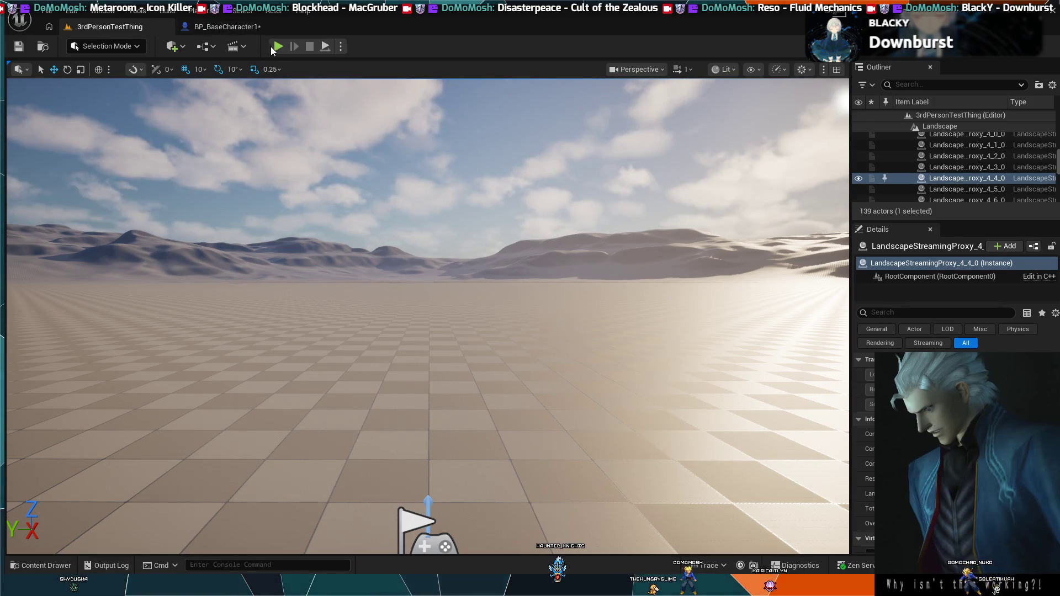
key("alt+p")
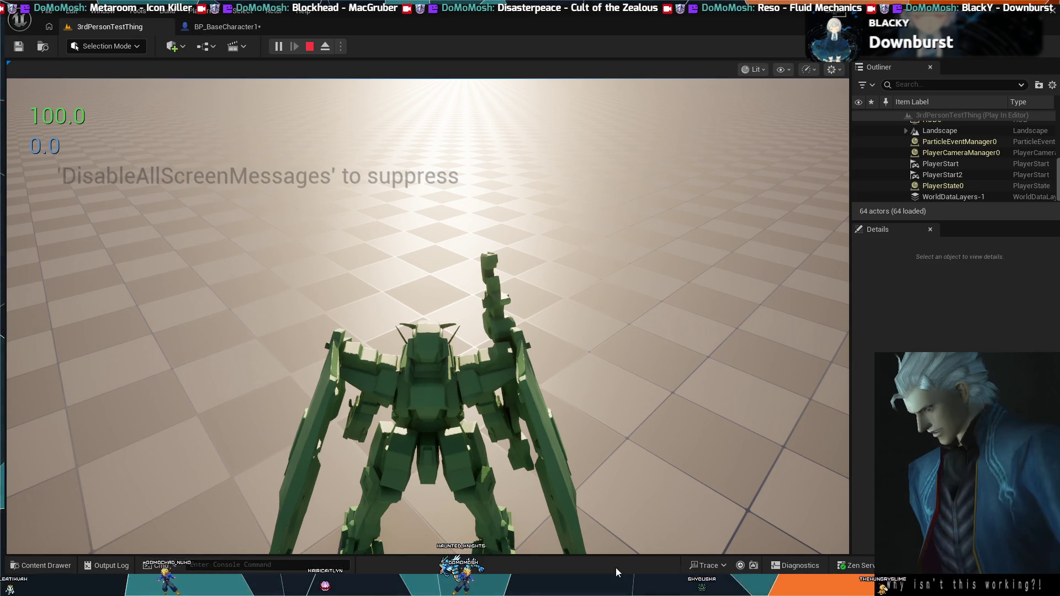
left_click(428, 315)
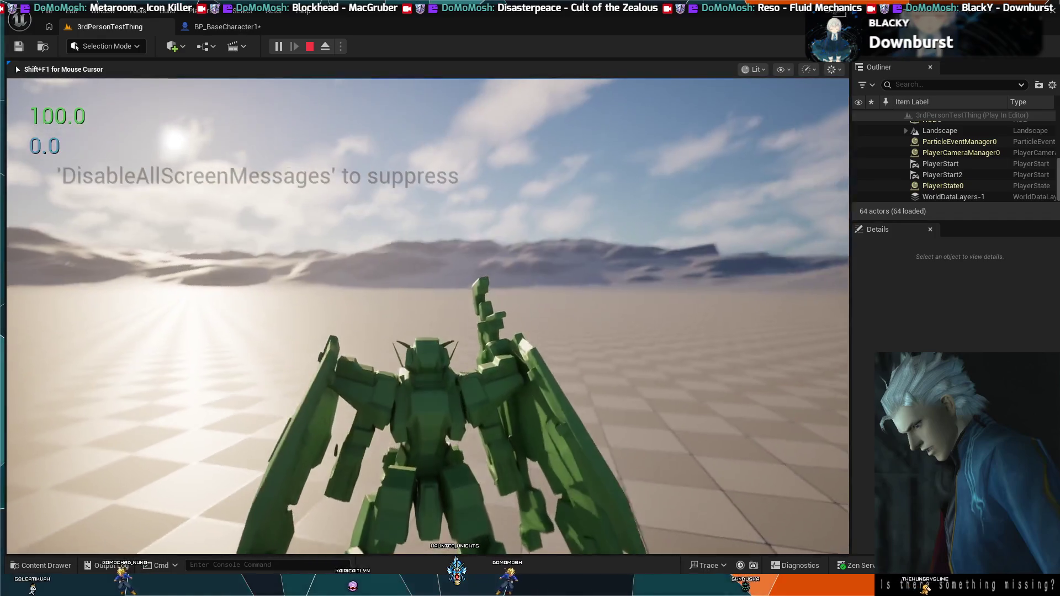
key("d")
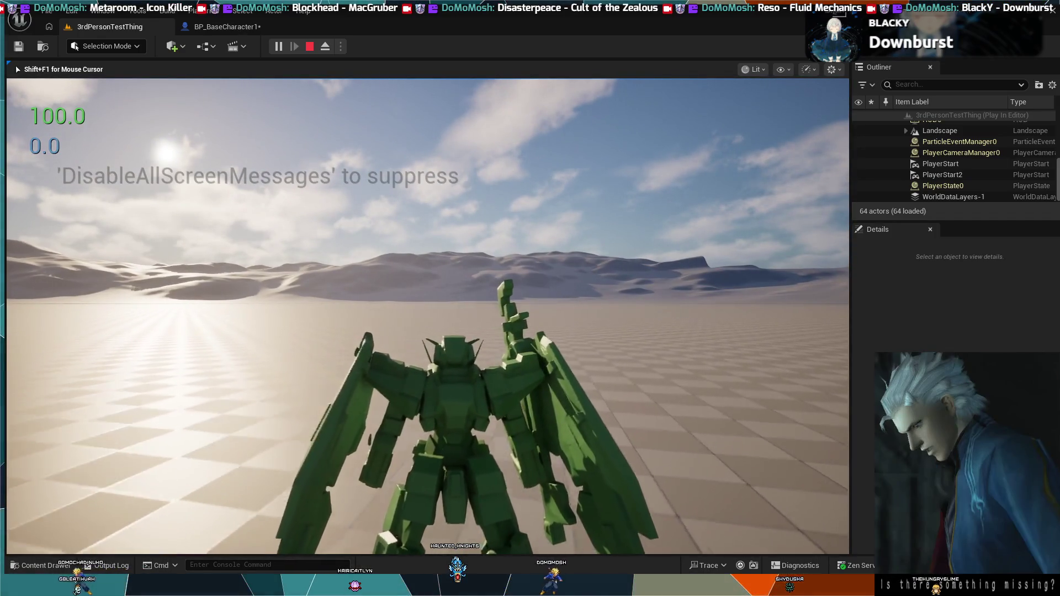
key("a")
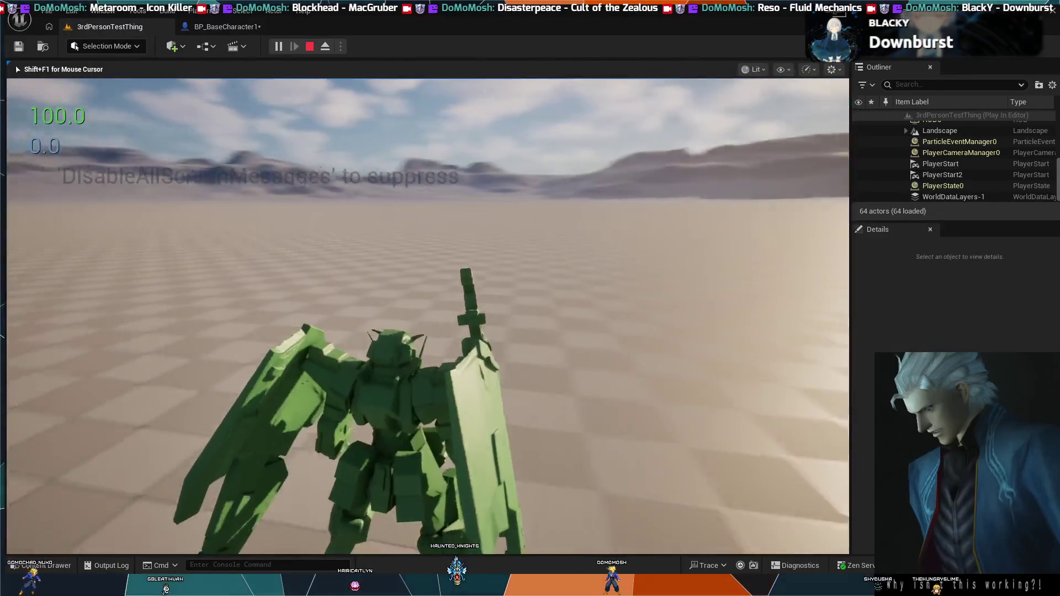
key("w")
key("a")
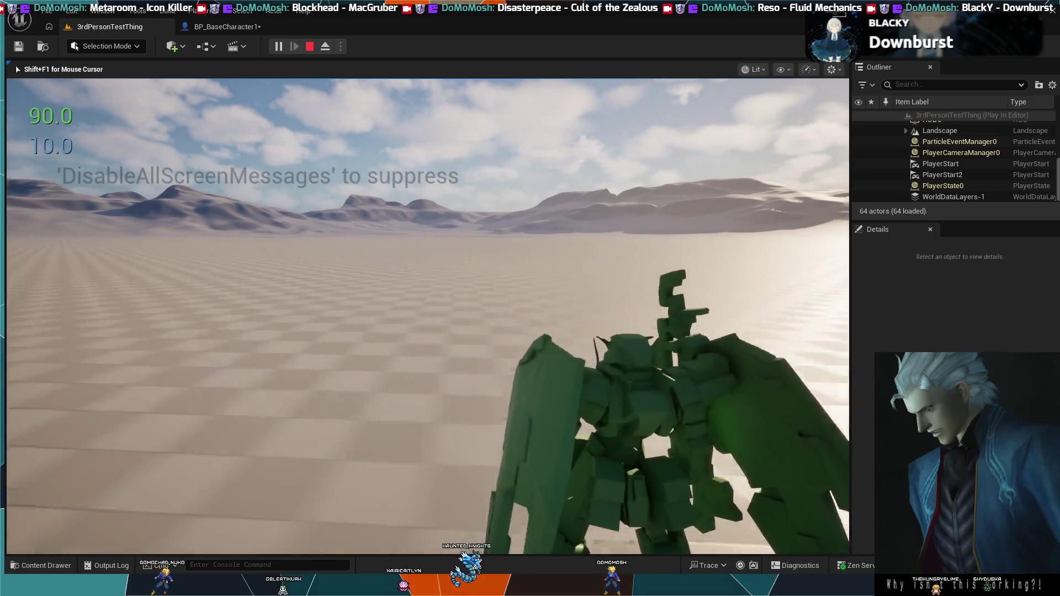
key("w")
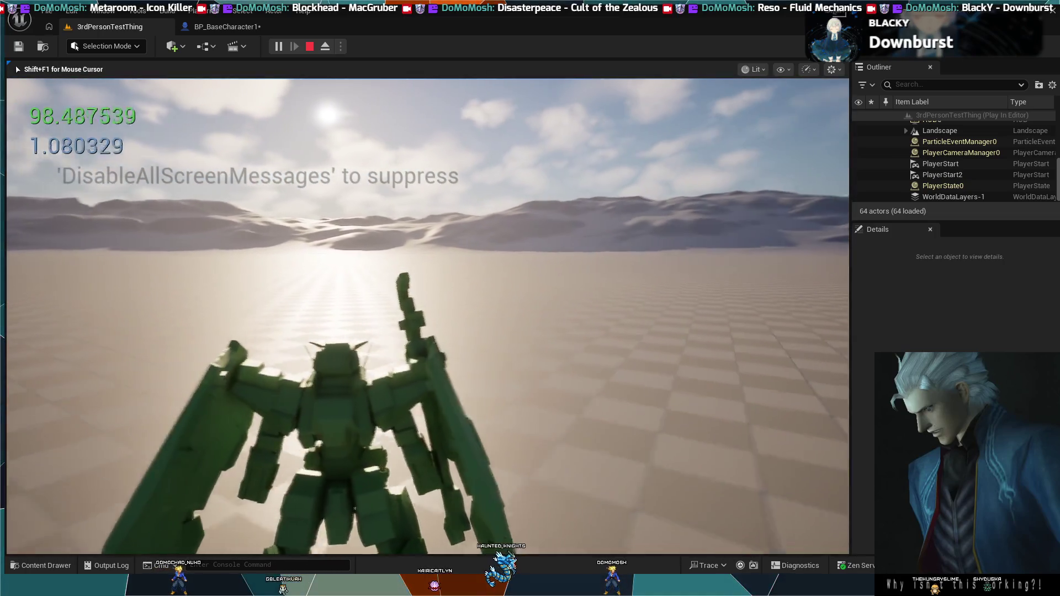
key("d")
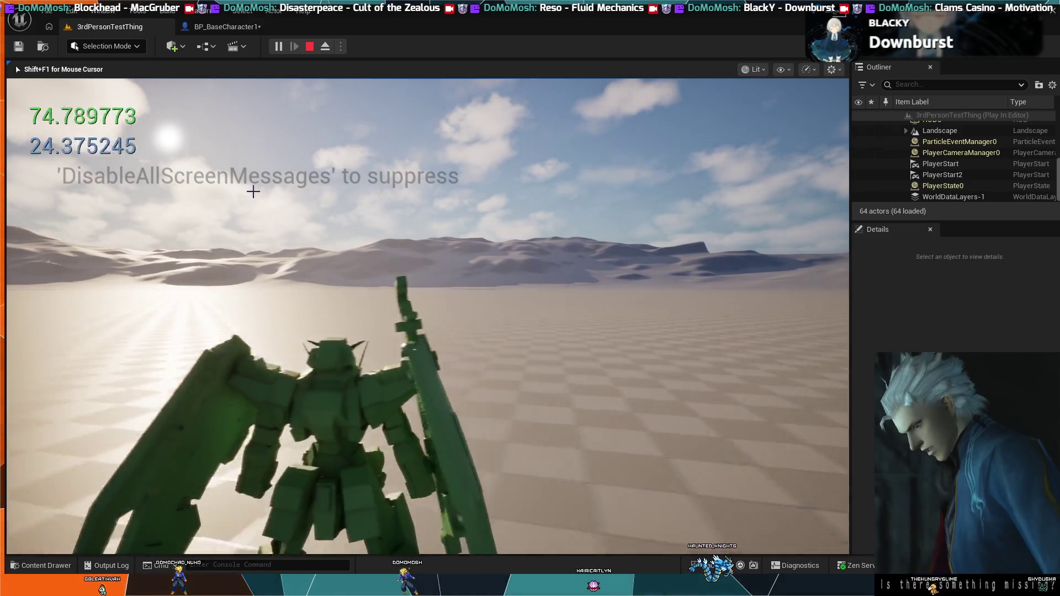
key("Escape")
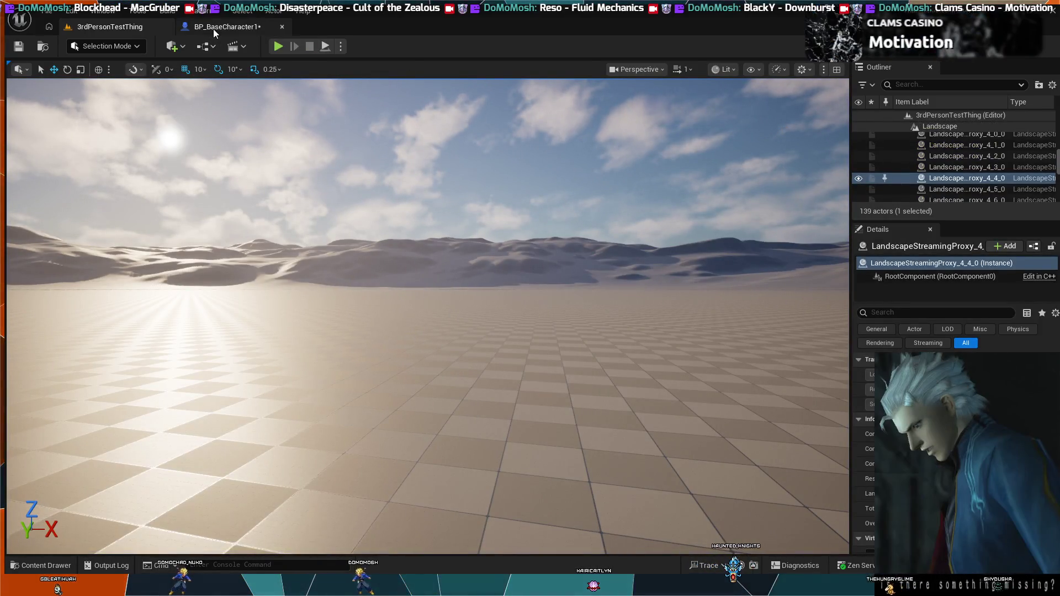
Raise SpringArm's Camera Lag Max Time Step to 0.1928 under Lag > Advanced, then play the level.
left_click(213, 28)
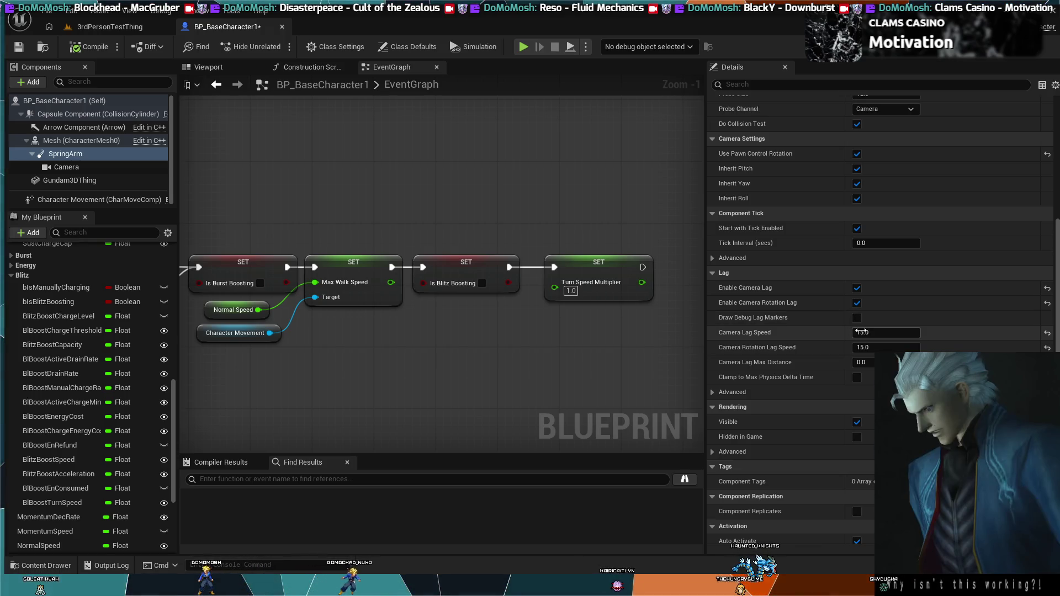
left_click(712, 395)
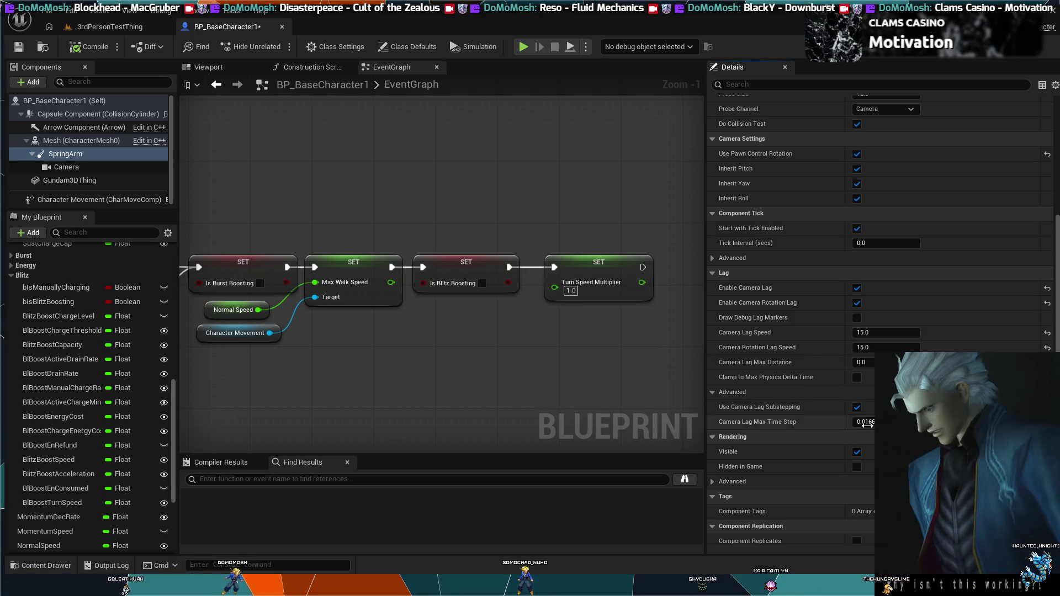
left_click_drag(868, 424, 894, 424)
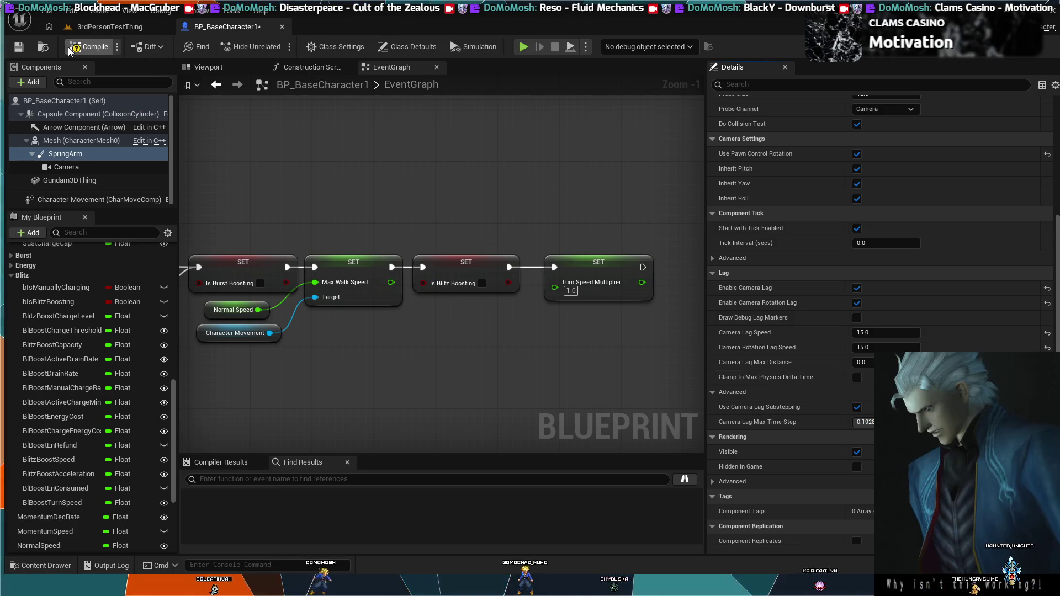
left_click(110, 27)
left_click(278, 47)
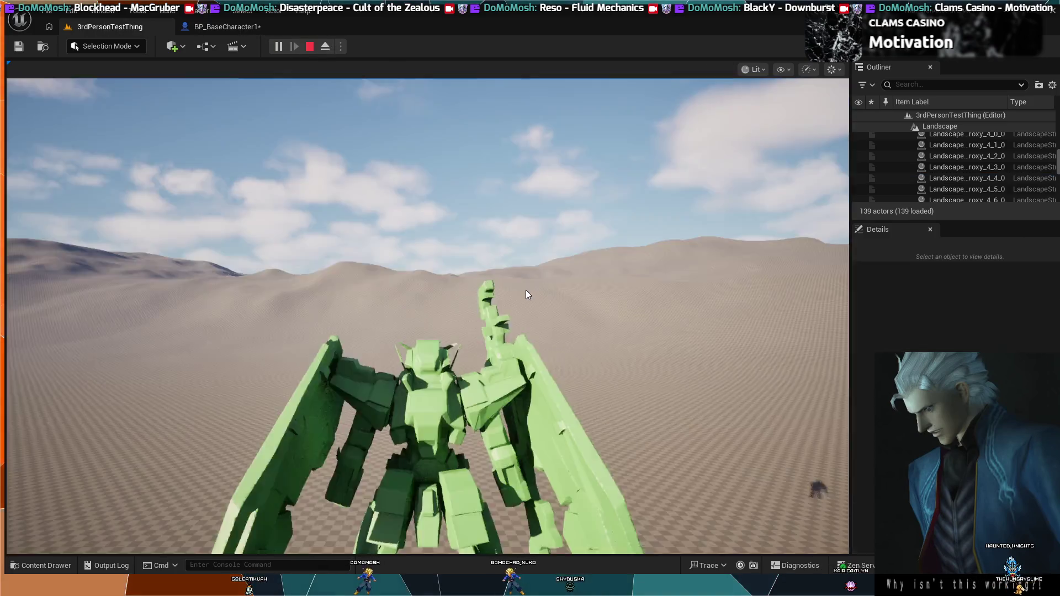
Boost and steer the mech around until MANA DEPLETED appears, then stop the play test.
key("w")
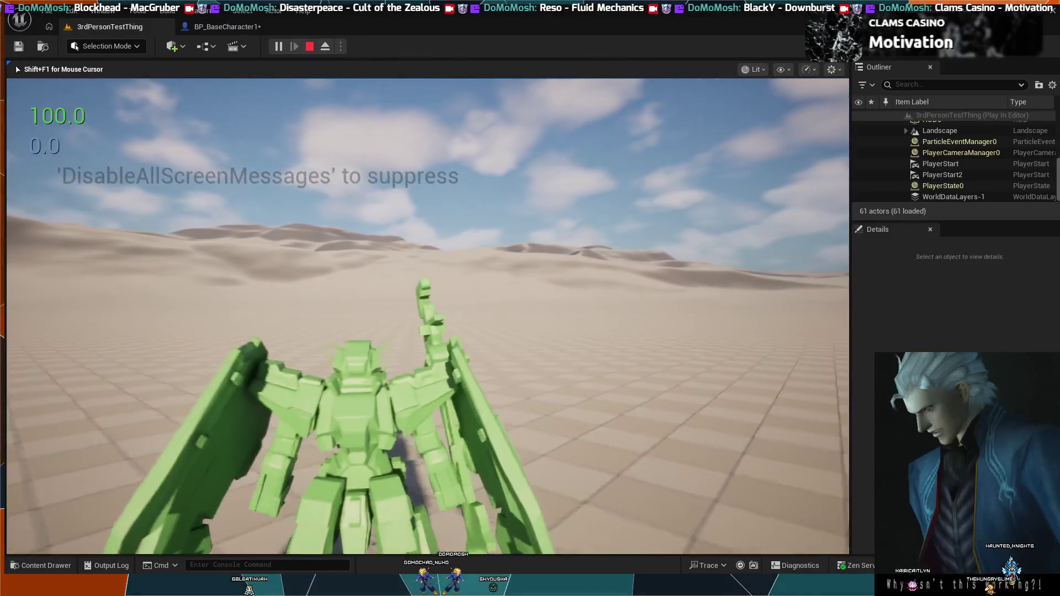
key("w")
key("w")
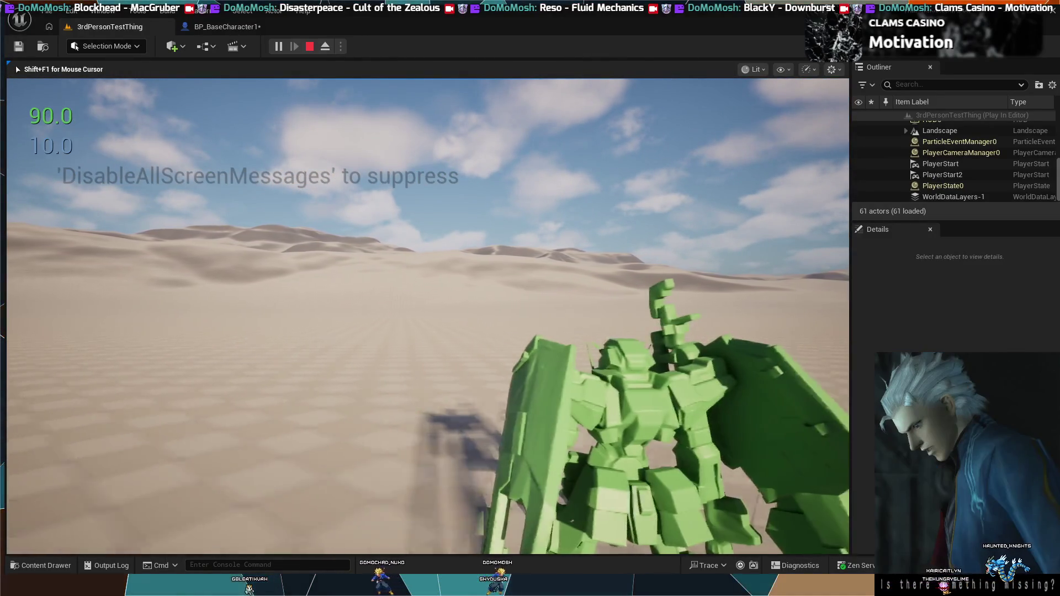
key("w")
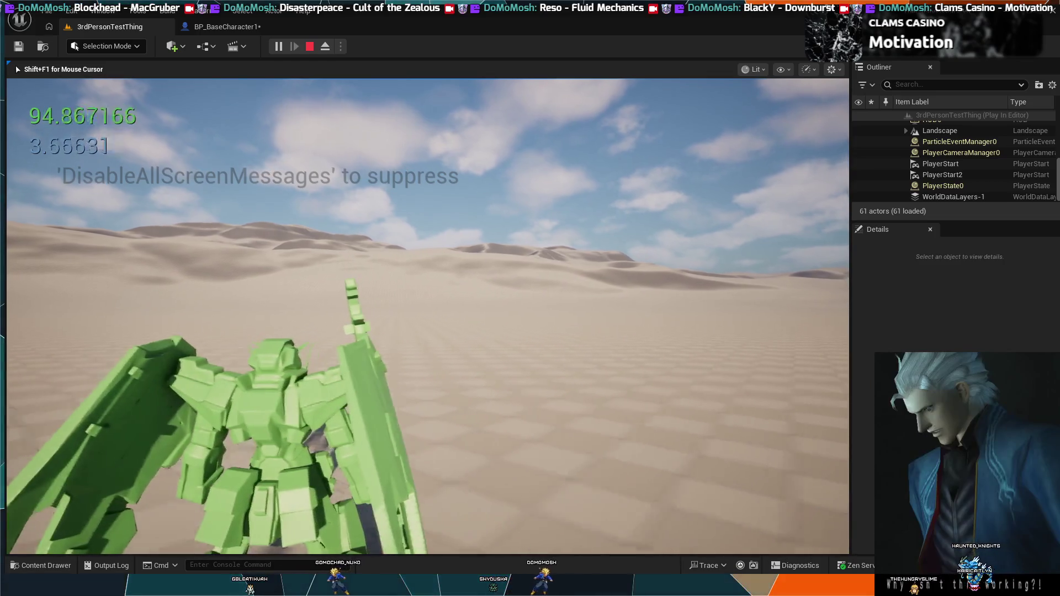
key("w")
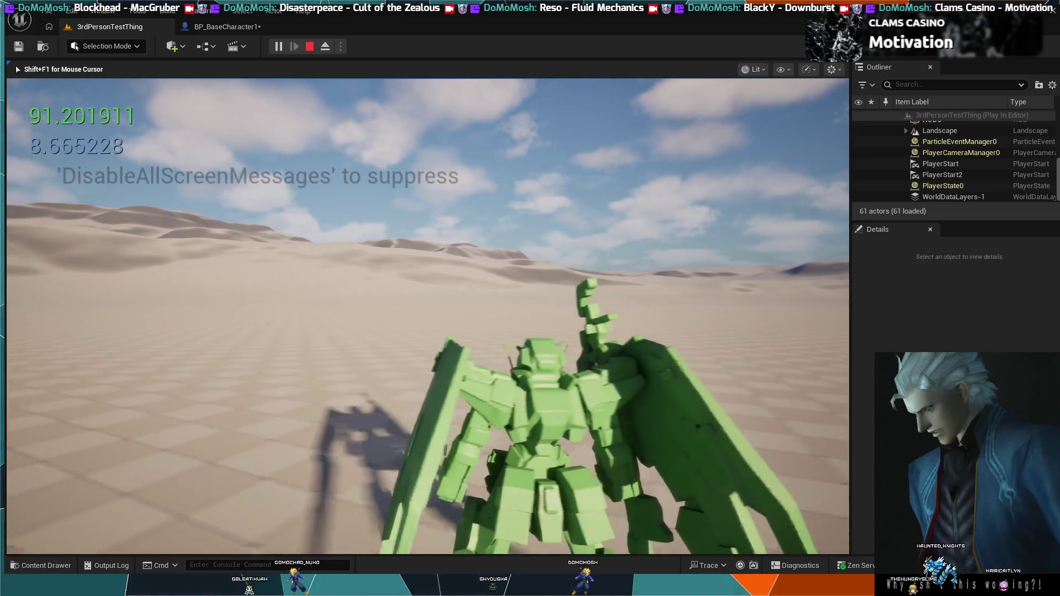
key("w")
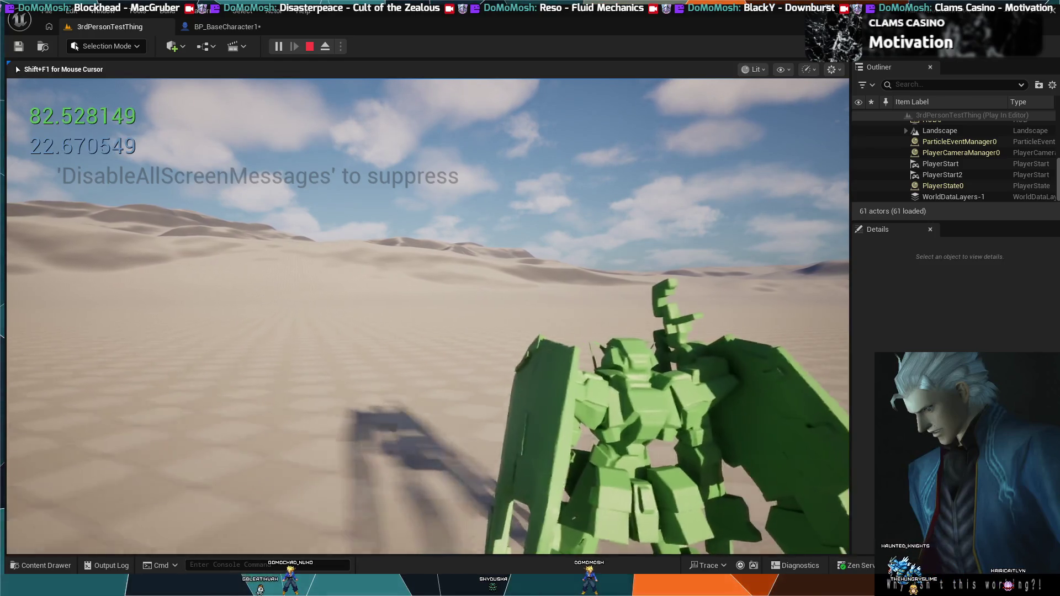
key("w")
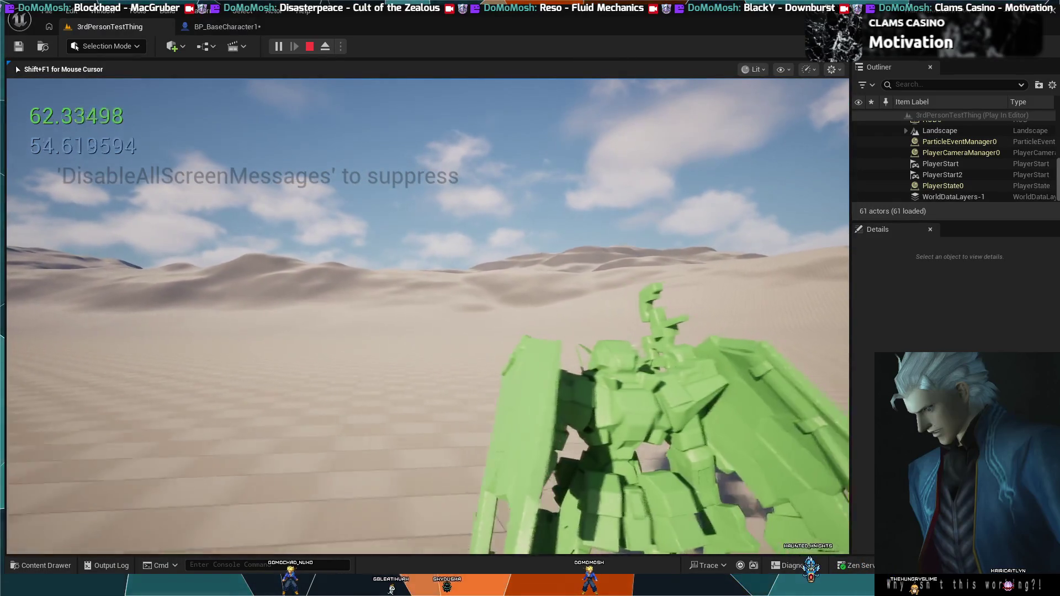
key("w")
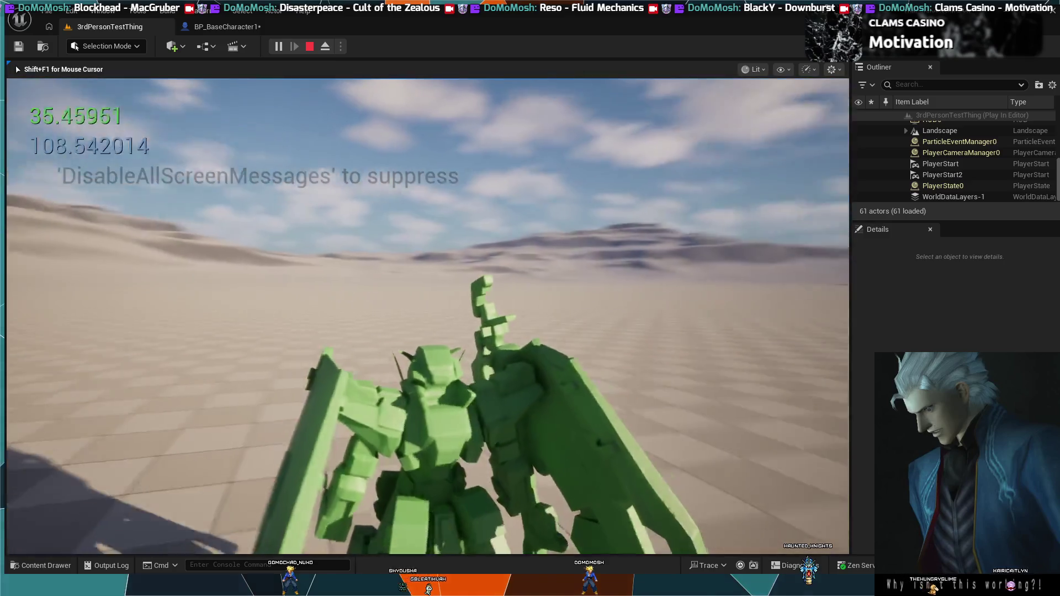
key("w")
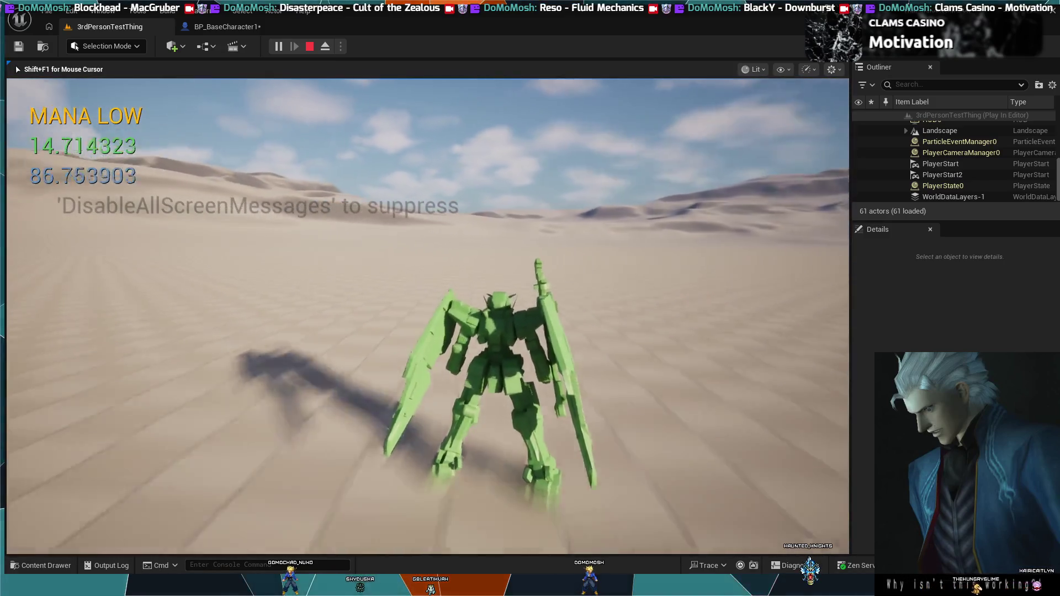
key("w")
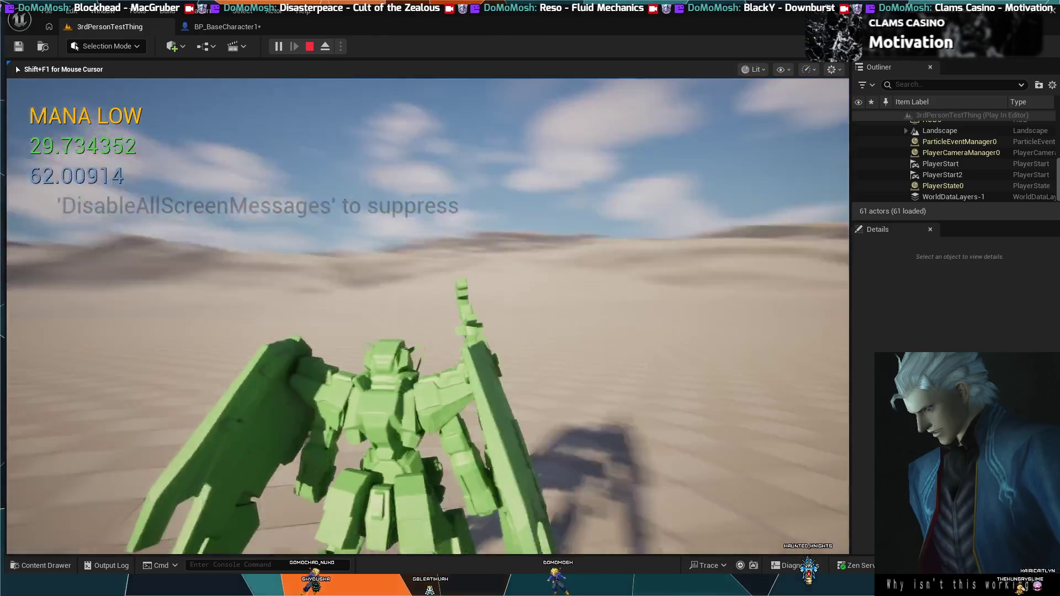
key("w")
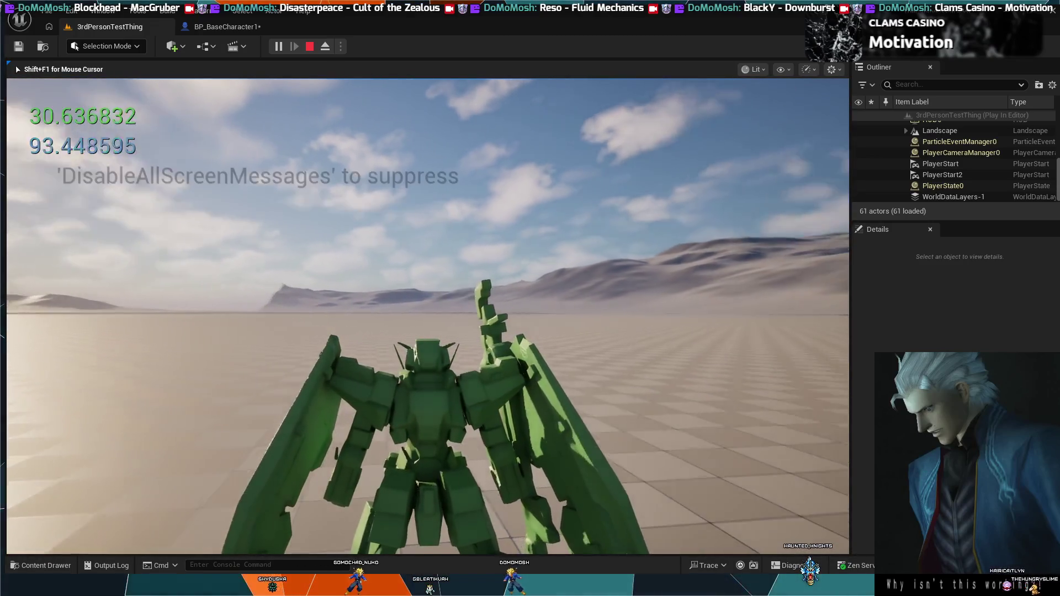
key("w")
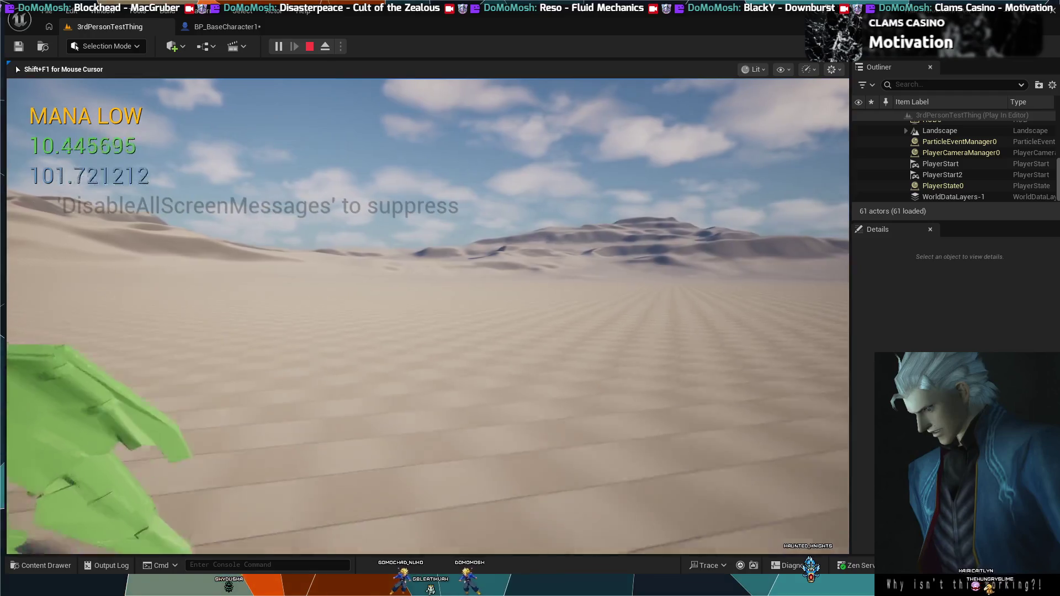
key("w")
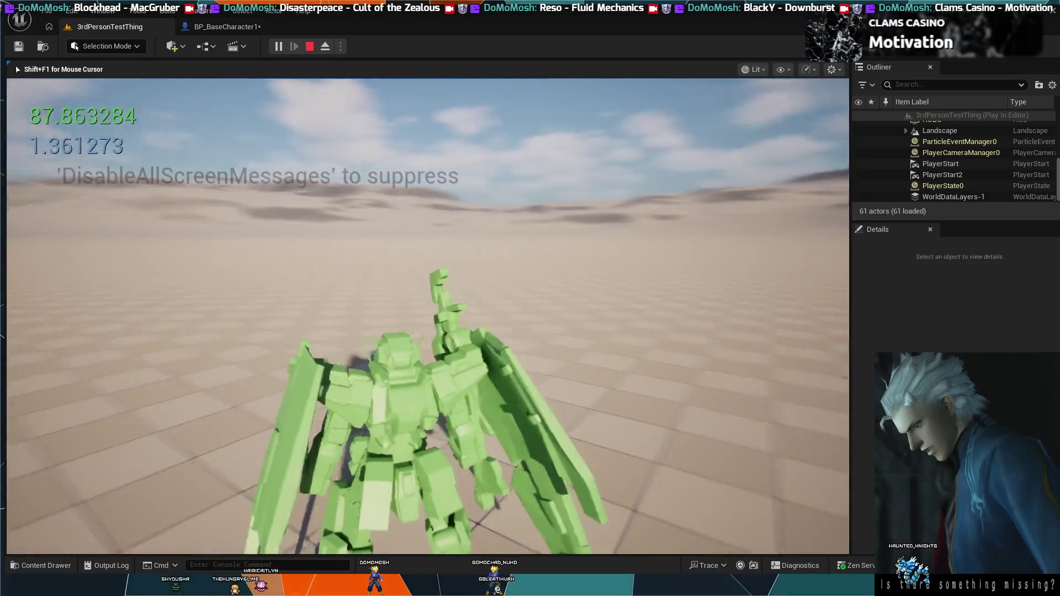
key("Escape")
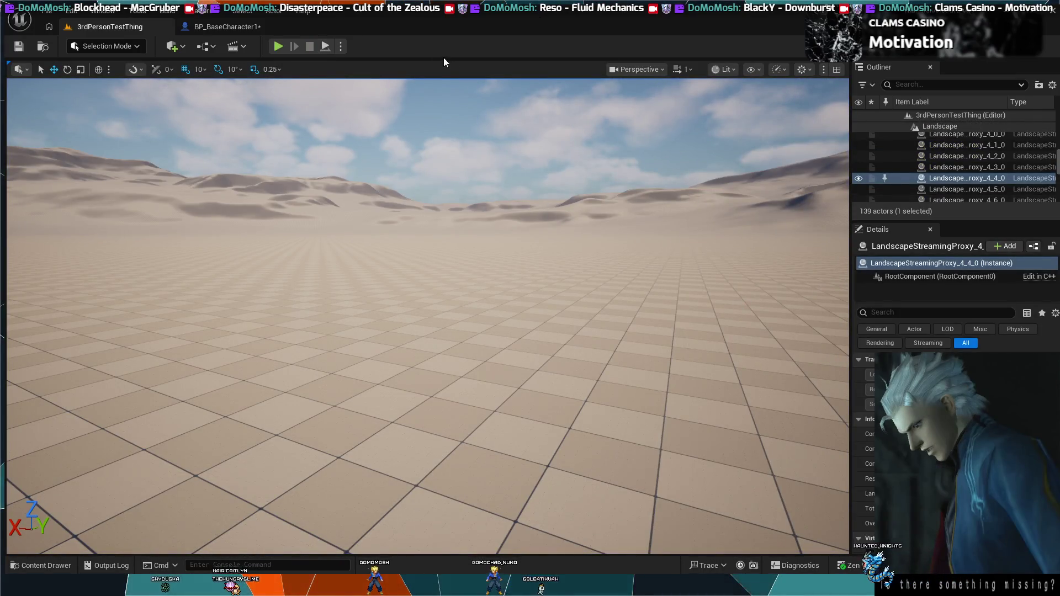
Run a quick play-test of the 3rdPersonTestThing level from the blueprint.
left_click(232, 31)
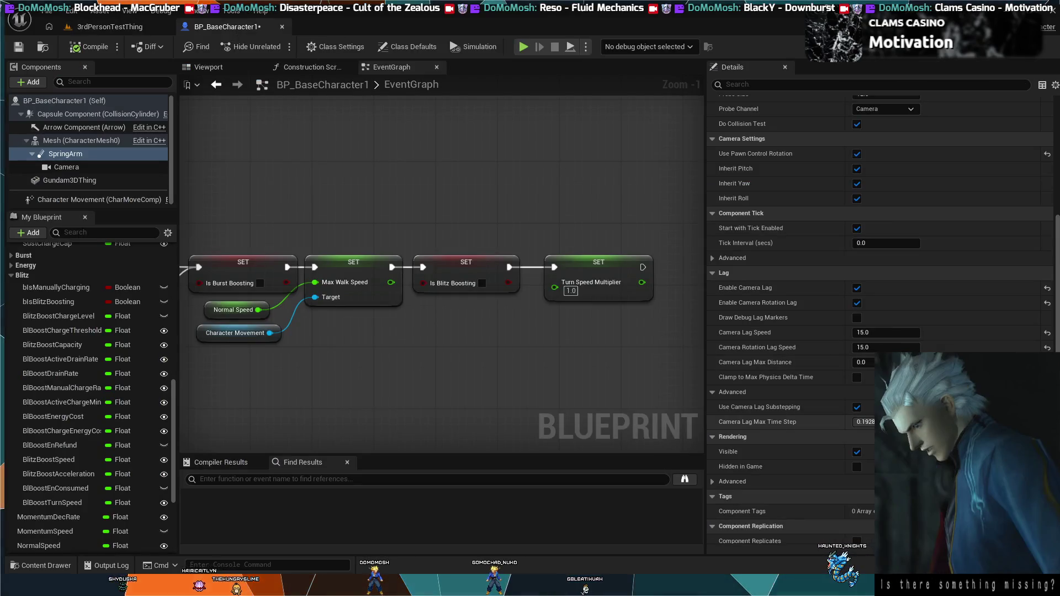
left_click(46, 61)
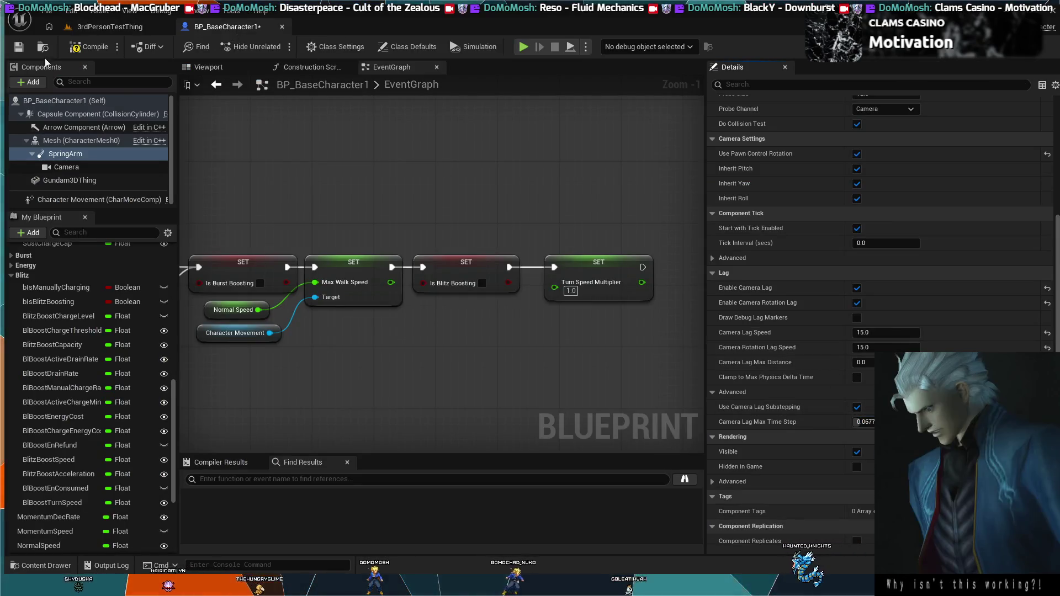
left_click(109, 33)
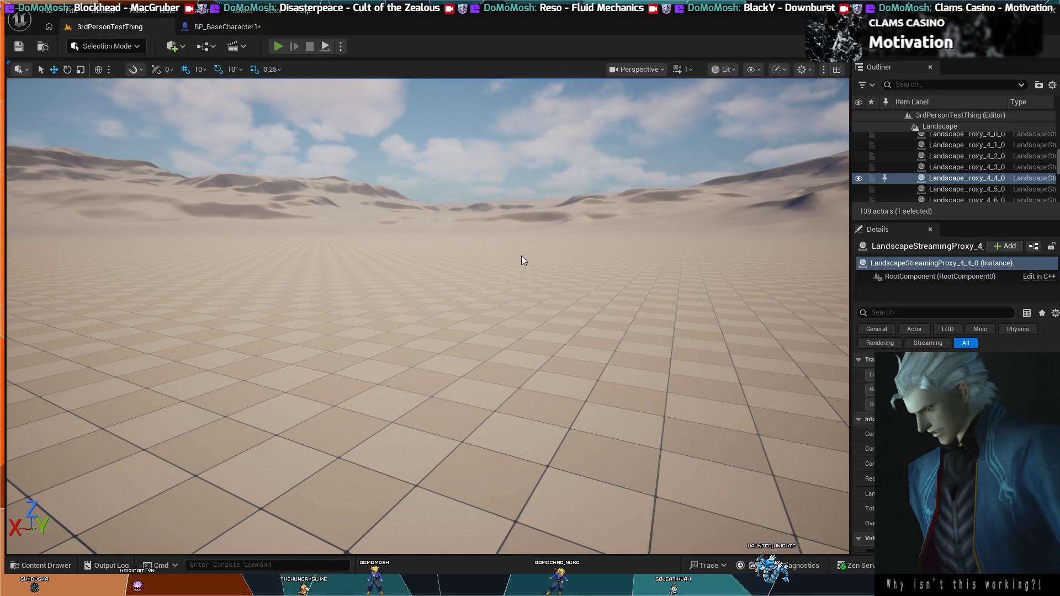
key("alt+p")
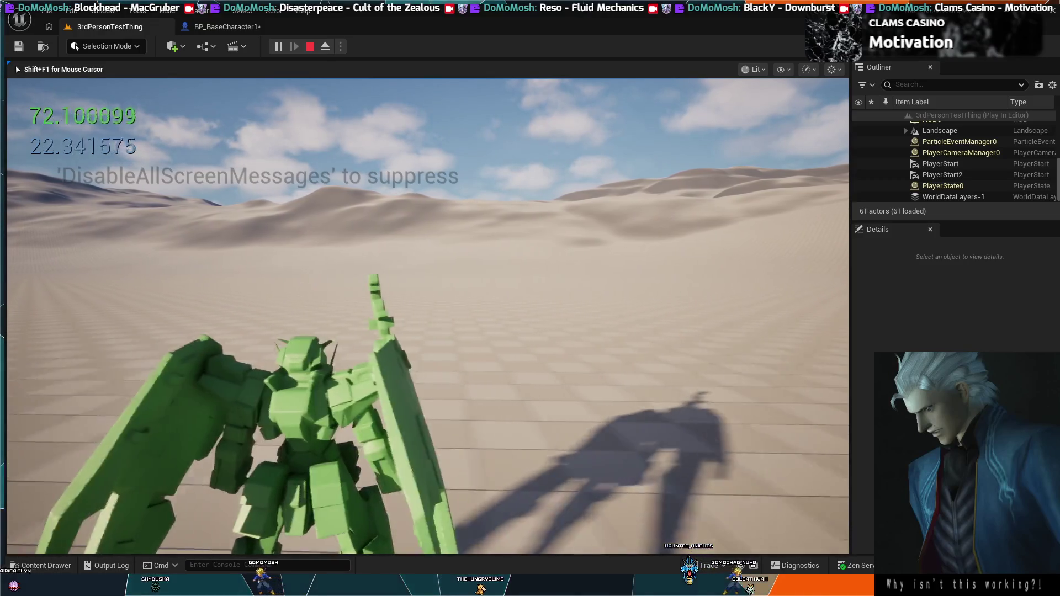
key("Escape")
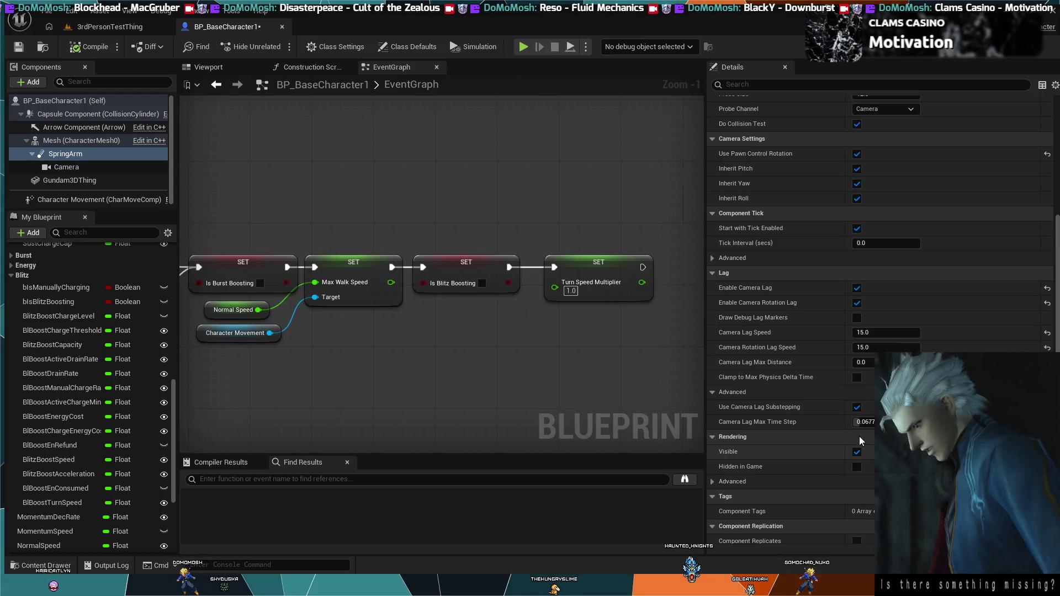
Uncheck Use Camera Lag Substepping, then play-test steering the mech left and right.
left_click(857, 407)
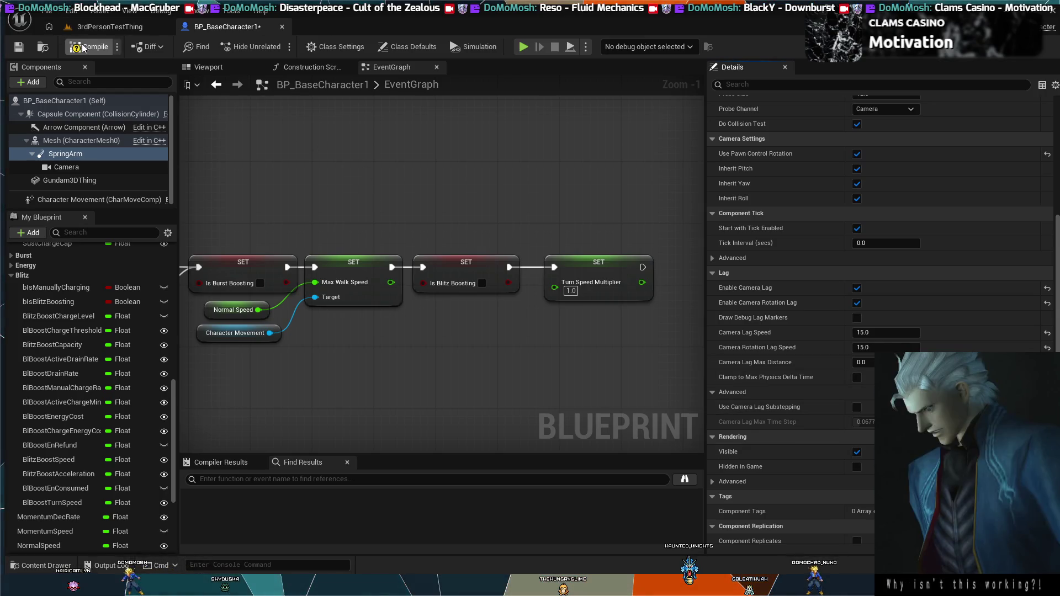
left_click(104, 27)
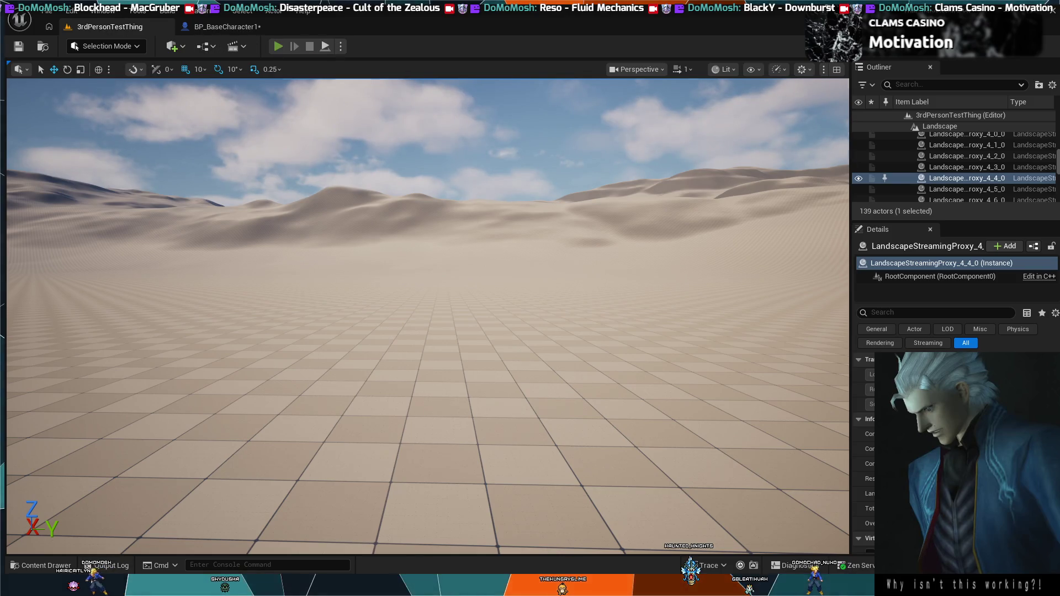
key("alt+p")
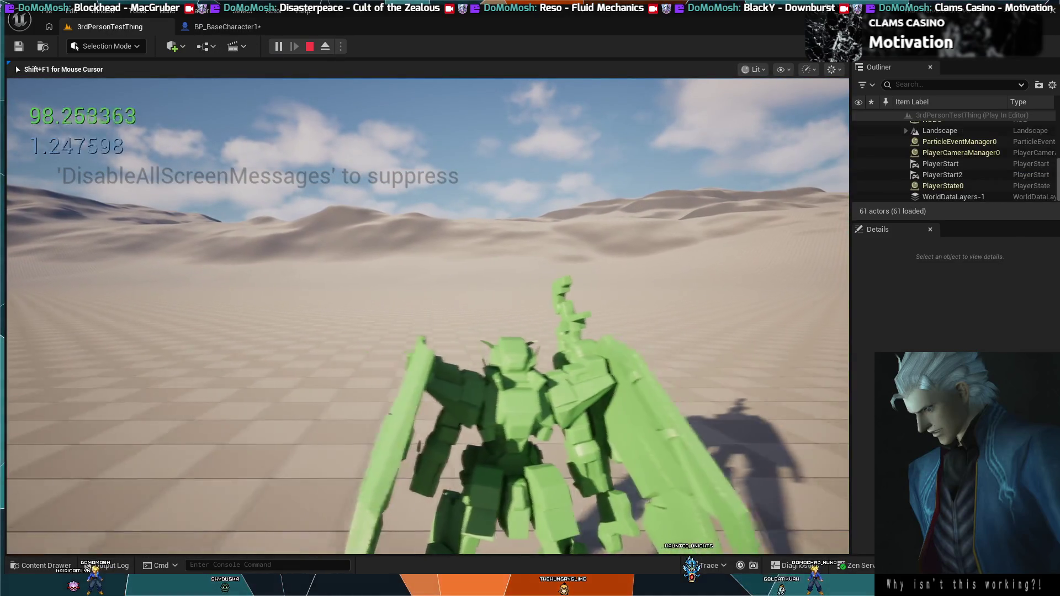
key("a")
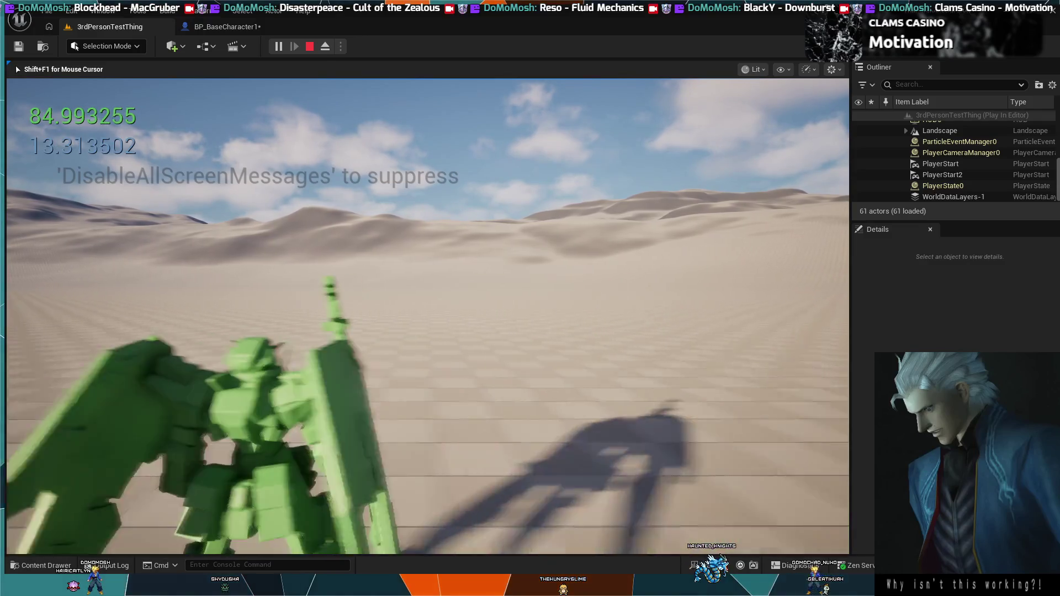
key("d")
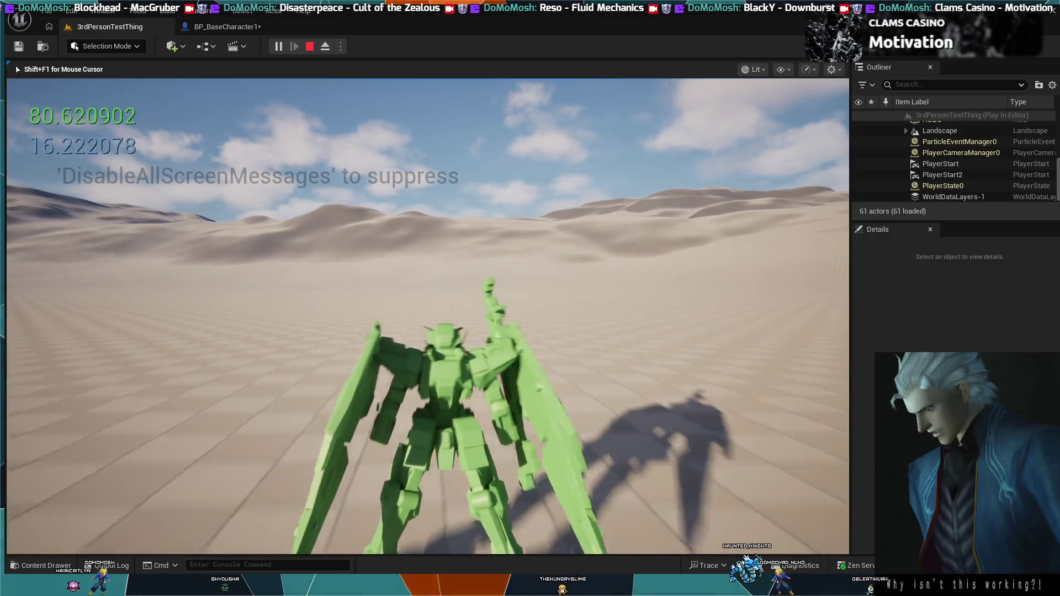
key("d")
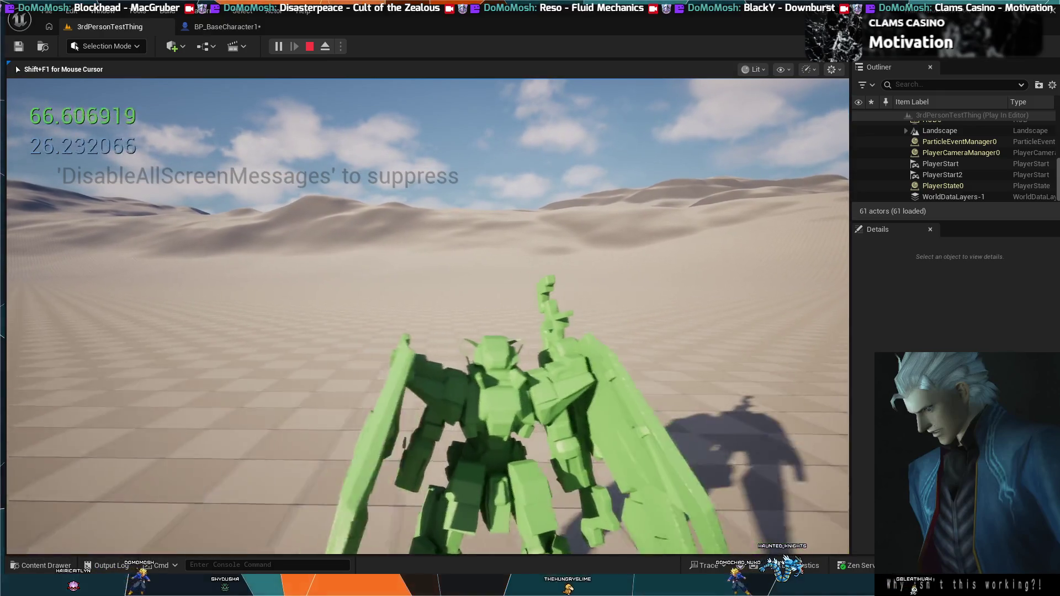
key("a")
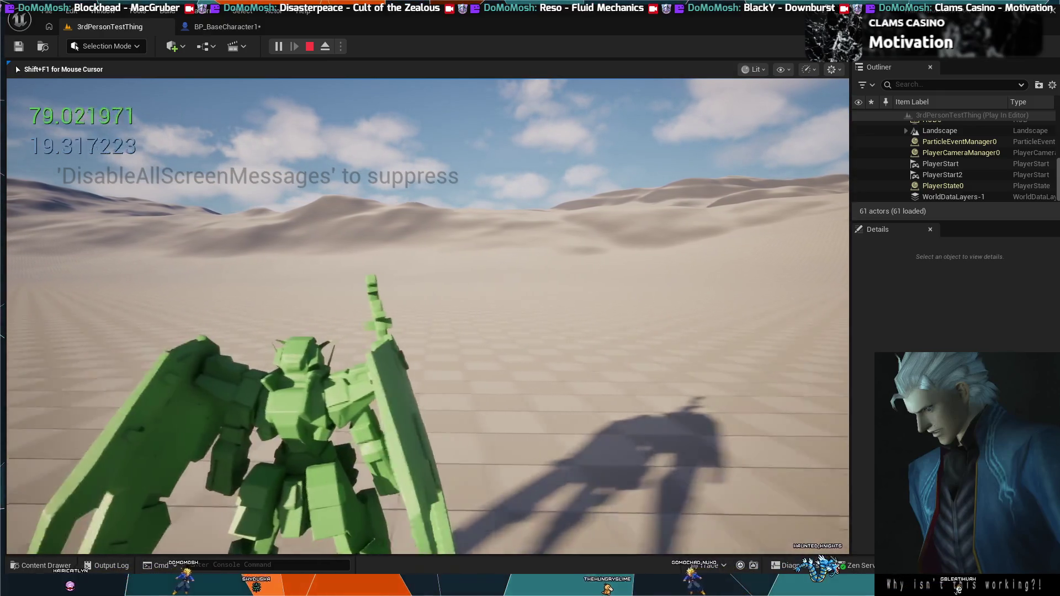
key("Escape")
left_click(226, 27)
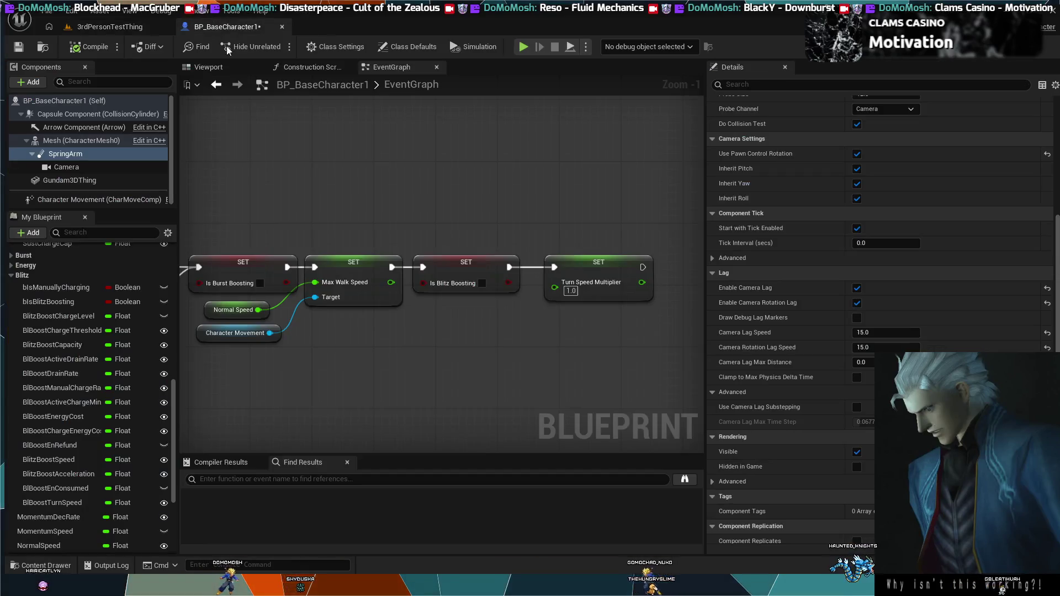
Set Camera Lag Max Distance to 5, compile, and play-test the level.
left_click_drag(851, 363, 863, 364)
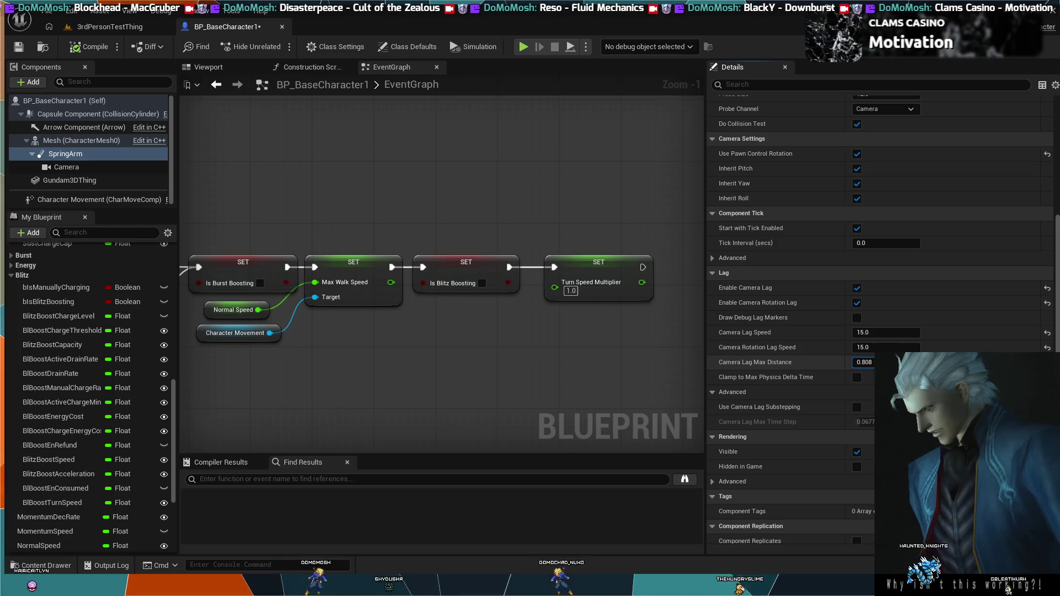
left_click(868, 363)
type("5")
key("Return")
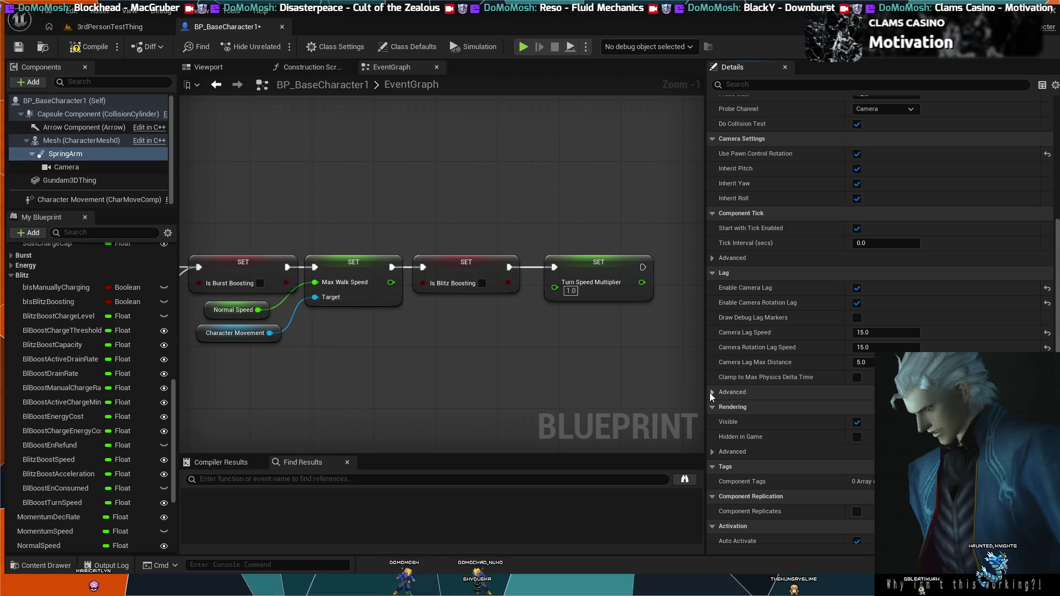
left_click(801, 392)
left_click(87, 49)
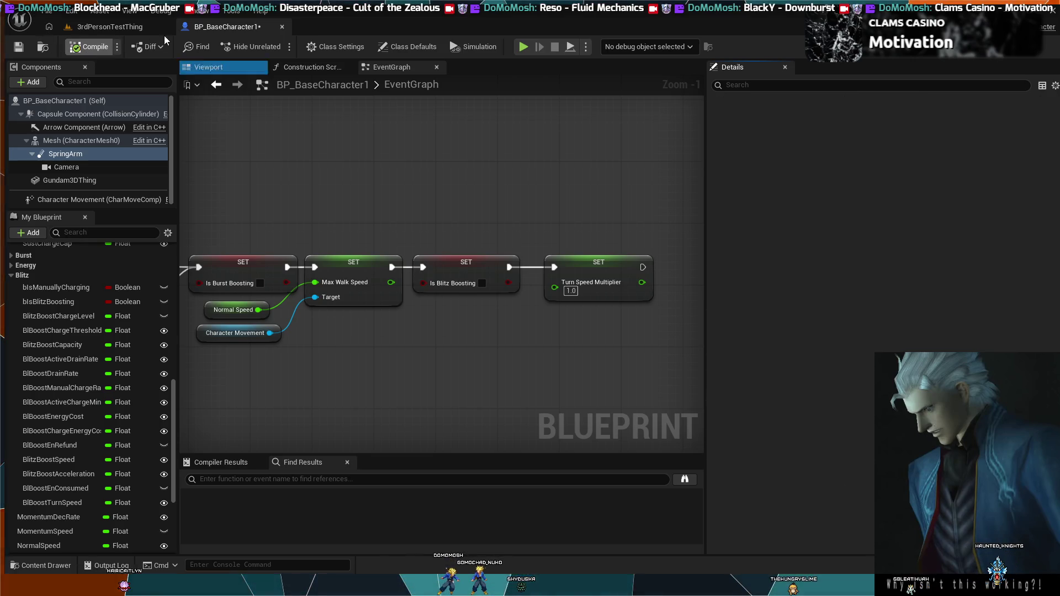
left_click(113, 28)
key("alt+p")
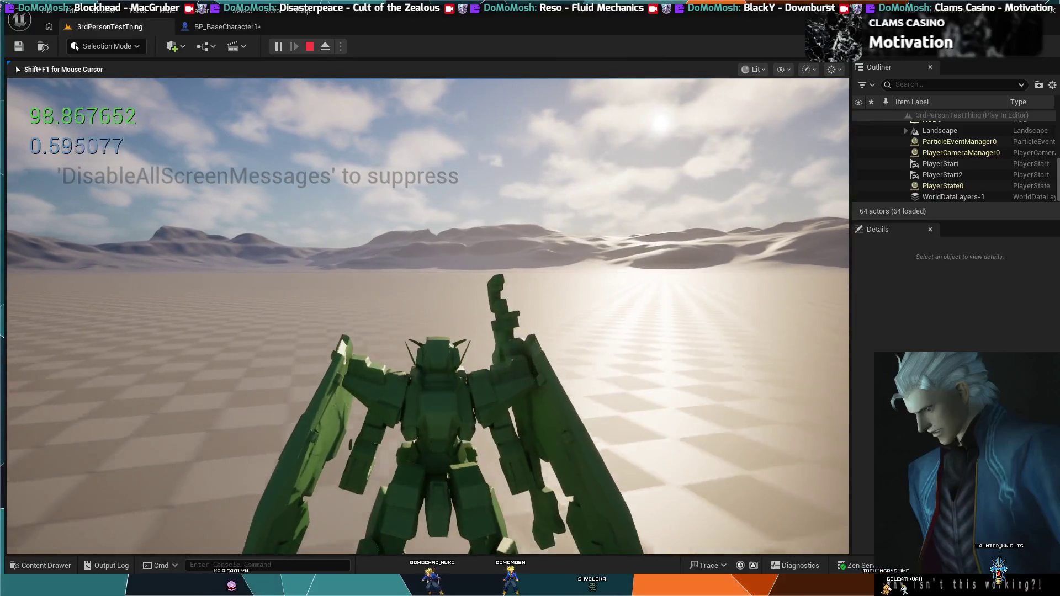
key("Escape")
Change Camera Lag Max Distance to 100 and return to the 3rdPersonTestThing level.
left_click(226, 27)
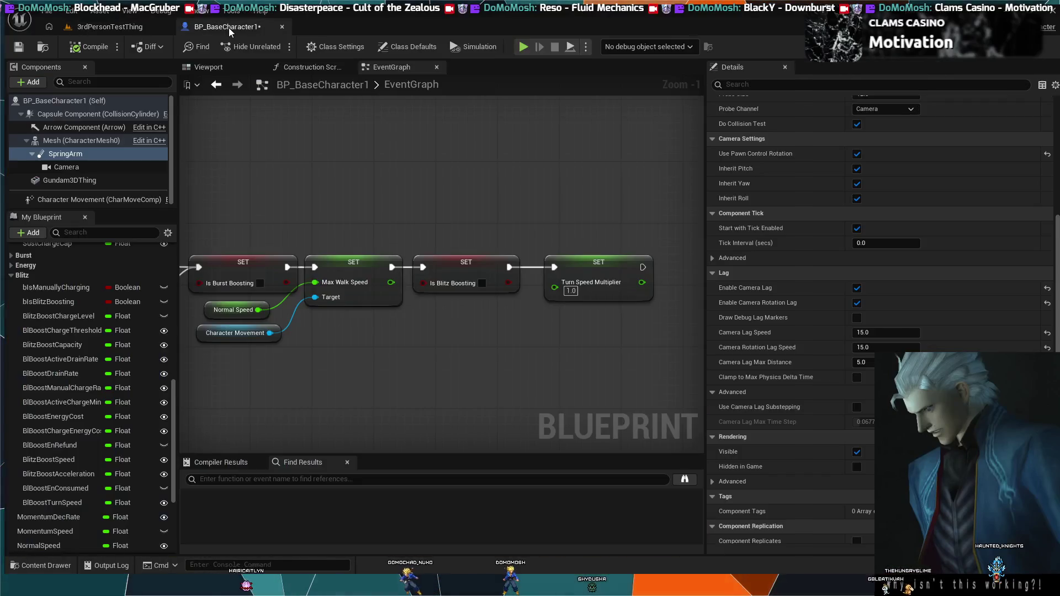
left_click(861, 362)
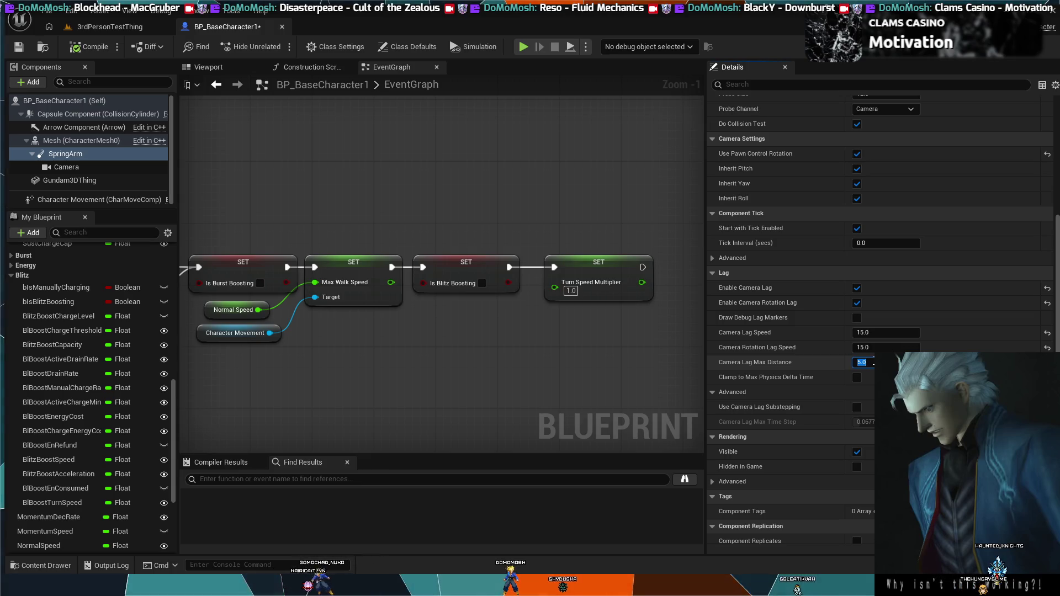
type("100")
key("Return")
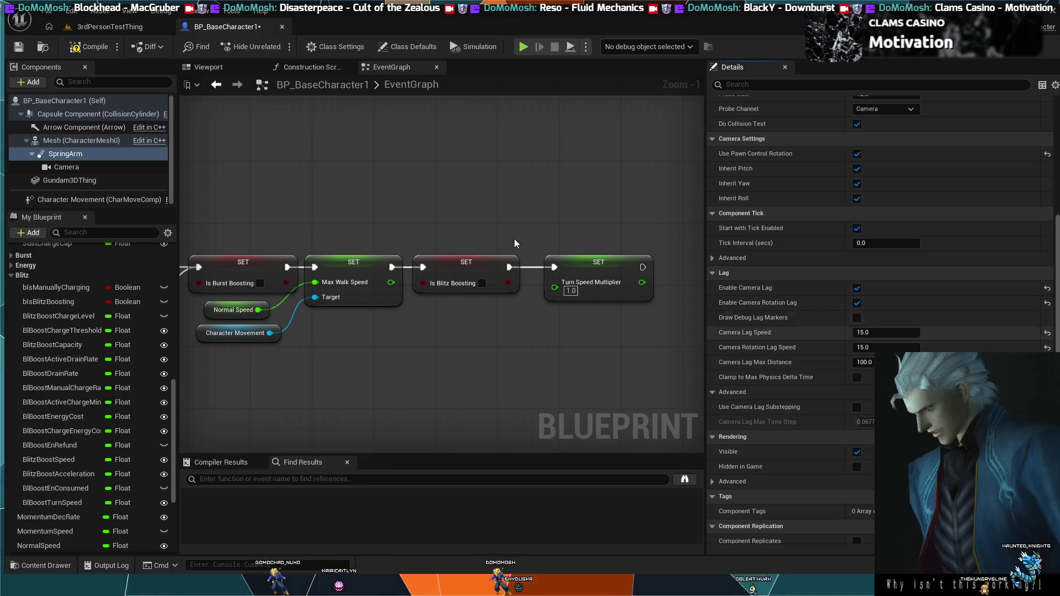
left_click(102, 29)
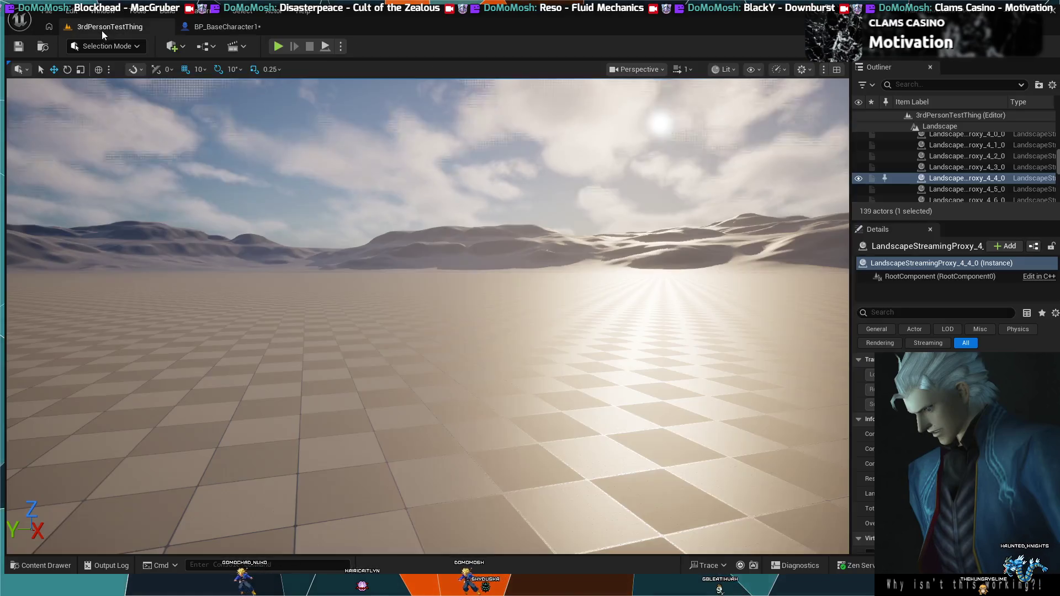
Play-test the mech with the 100 camera lag cap, moving it away and back.
left_click(278, 46)
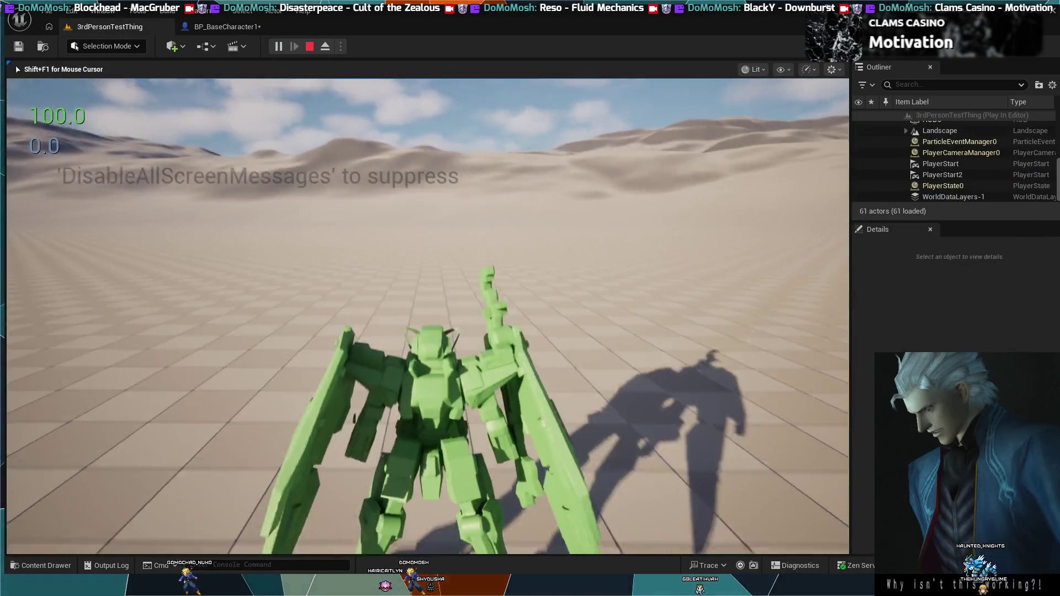
key("w")
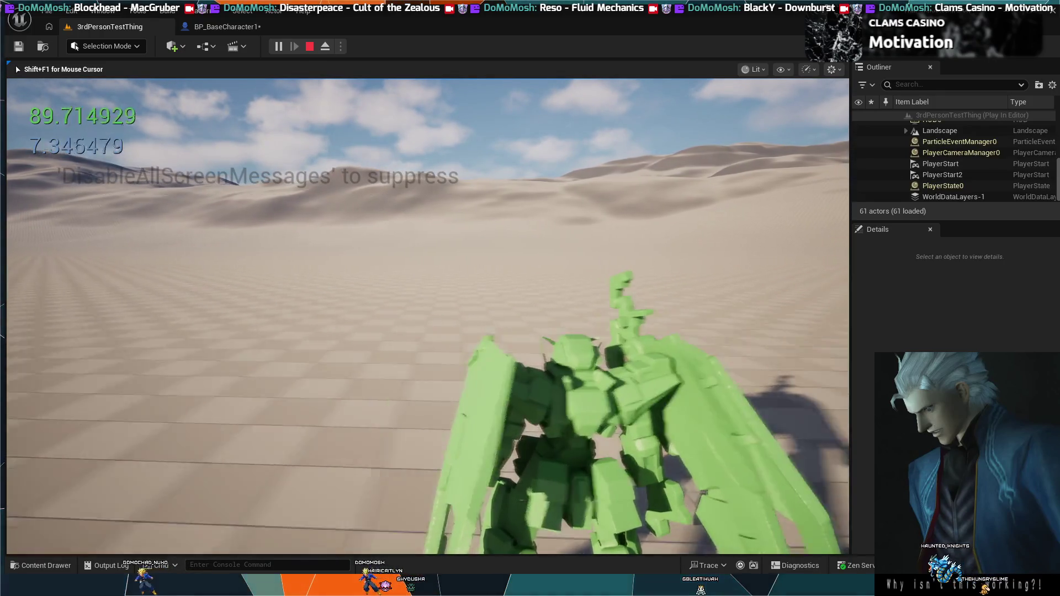
key("w")
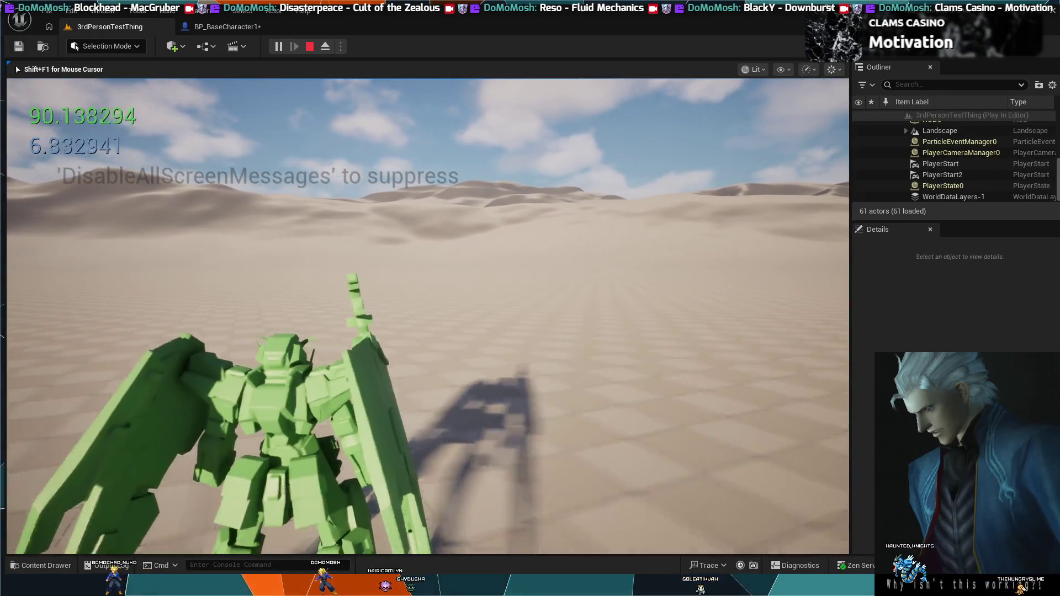
key("s")
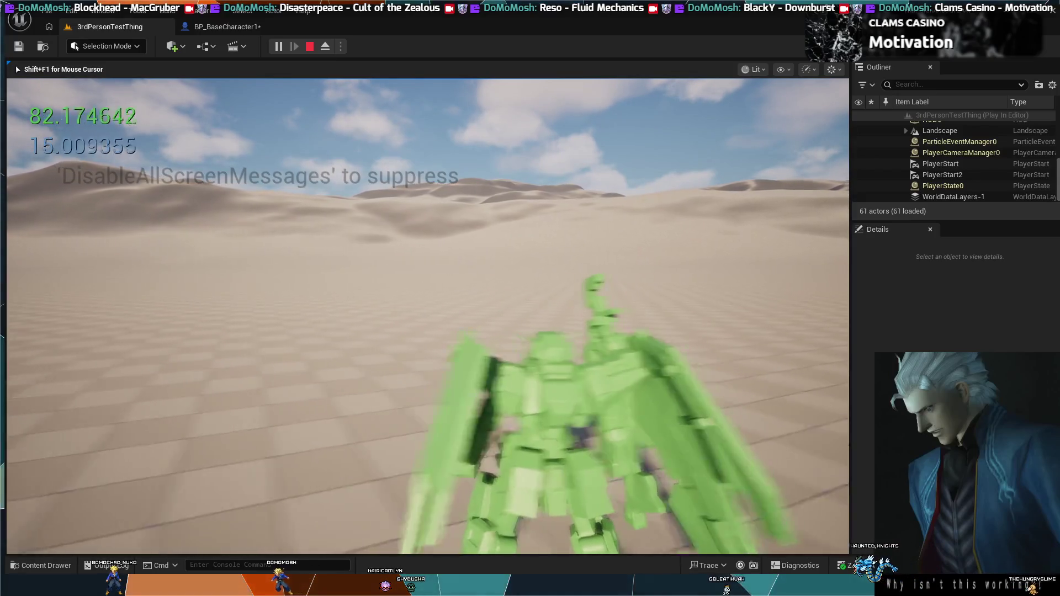
key("Escape")
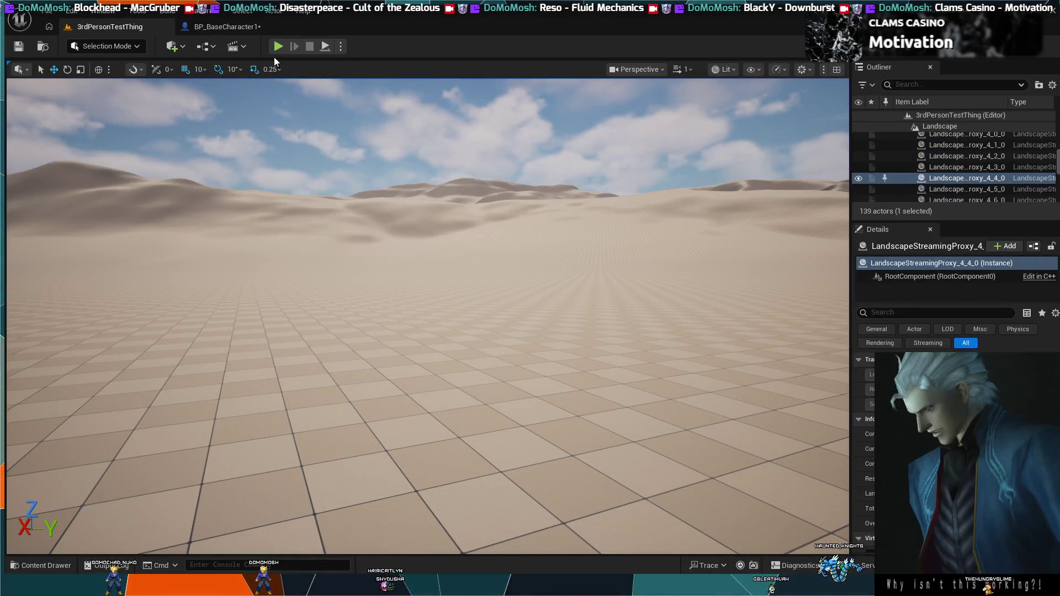
Set Camera Lag Max Distance to 50 in BP_BaseCharacter1 and play-test again.
left_click(232, 26)
left_click(871, 363)
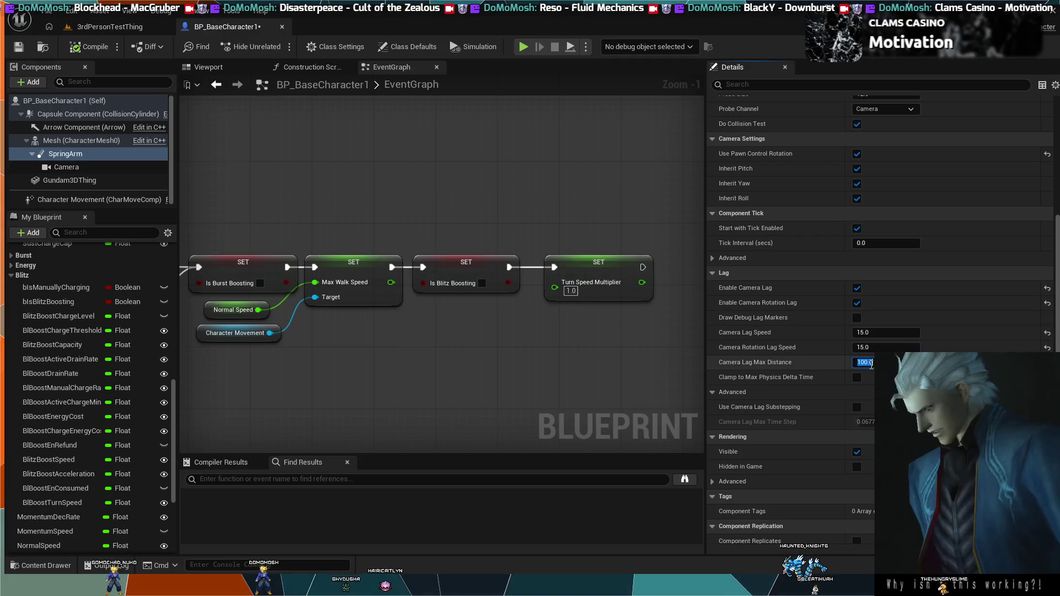
type("50")
key("Return")
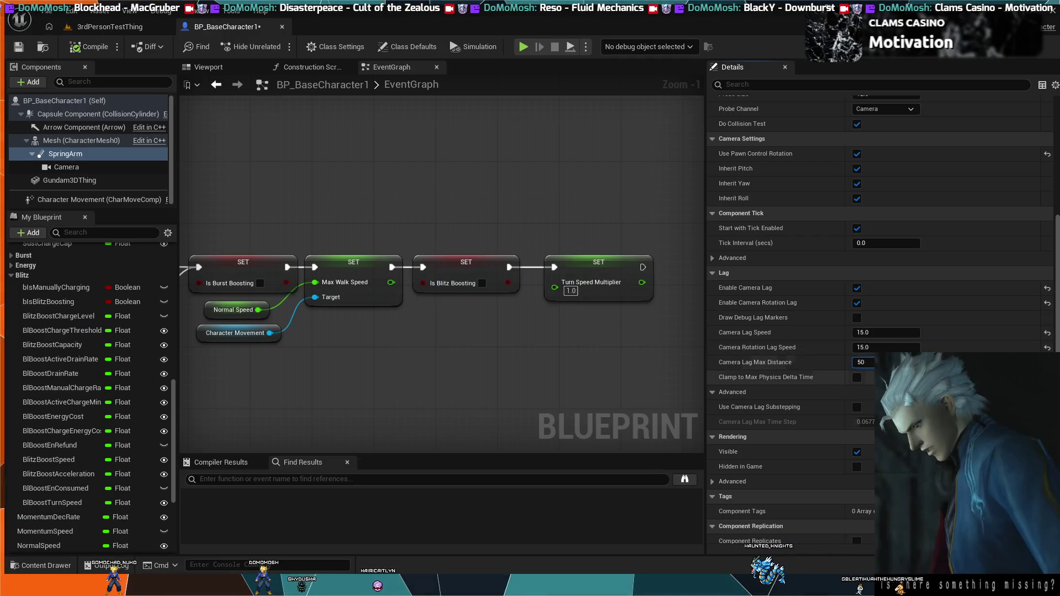
left_click(100, 28)
left_click(292, 98)
left_click(278, 46)
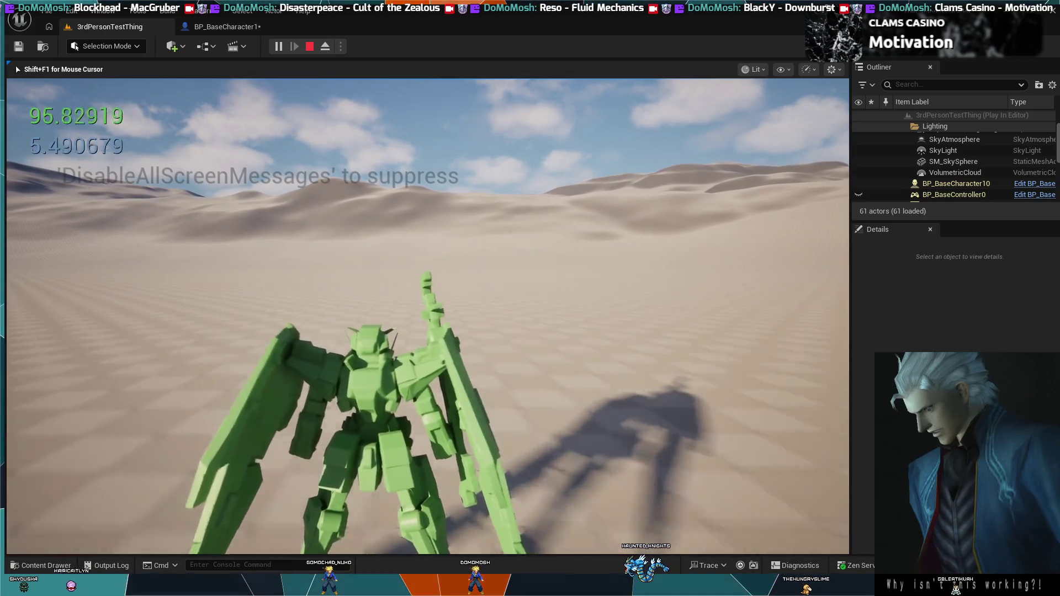
key("Escape")
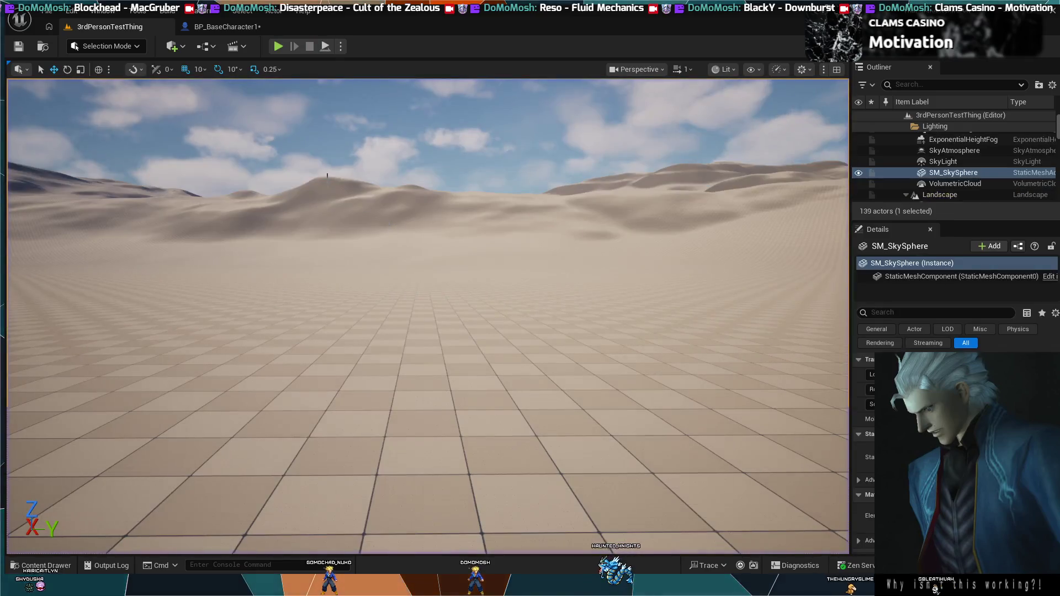
Set Camera Rotation Lag Speed to 232 and compile BP_BaseCharacter1.
left_click(203, 25)
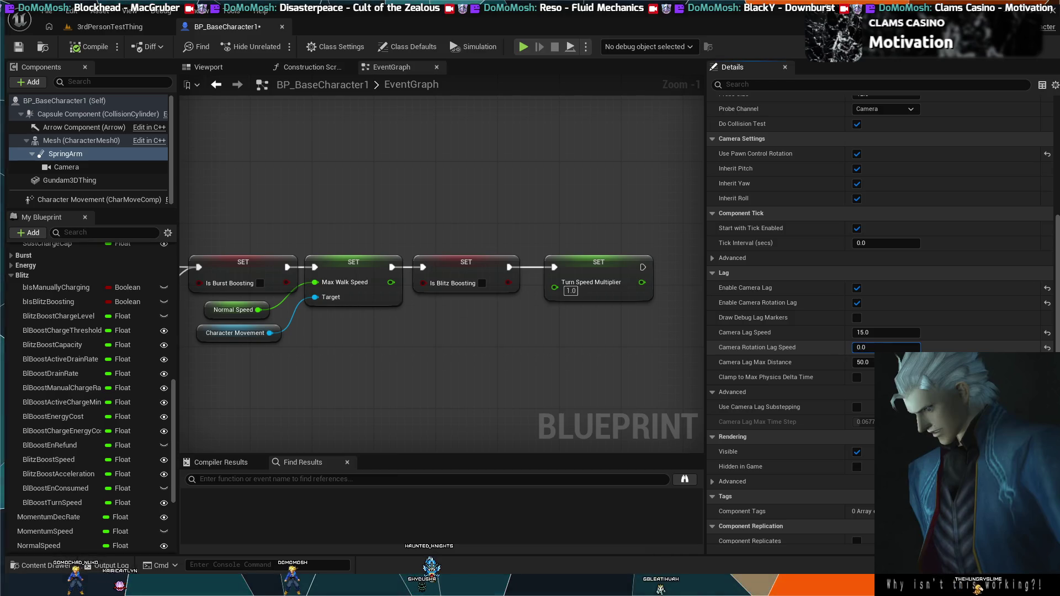
type("232")
key("Return")
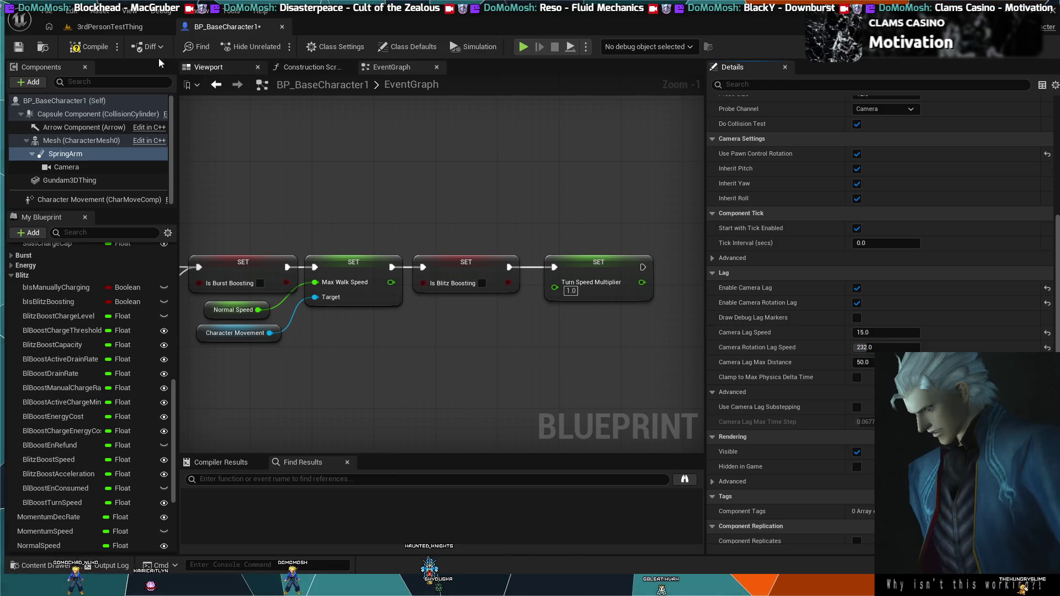
left_click(108, 49)
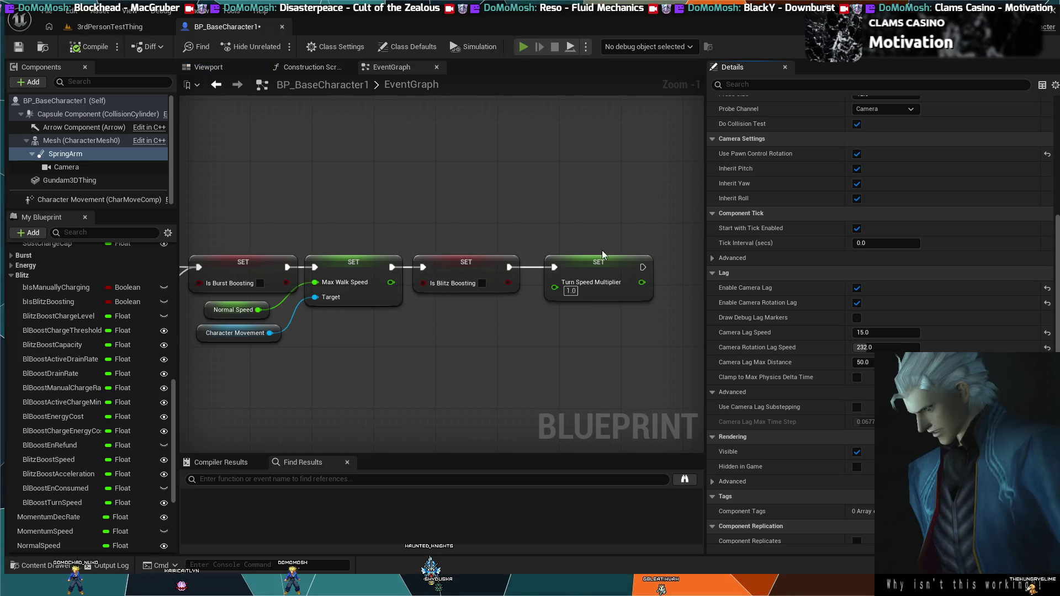
Run a brief Simulate, stop it, and start playing the 3rdPersonTestThing level.
left_click(523, 47)
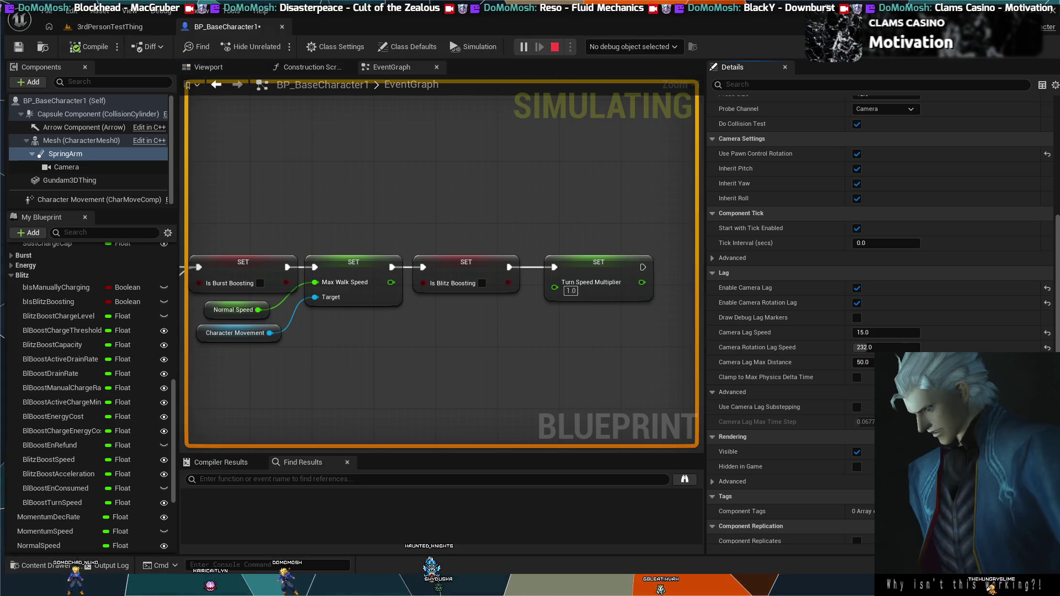
key("Escape")
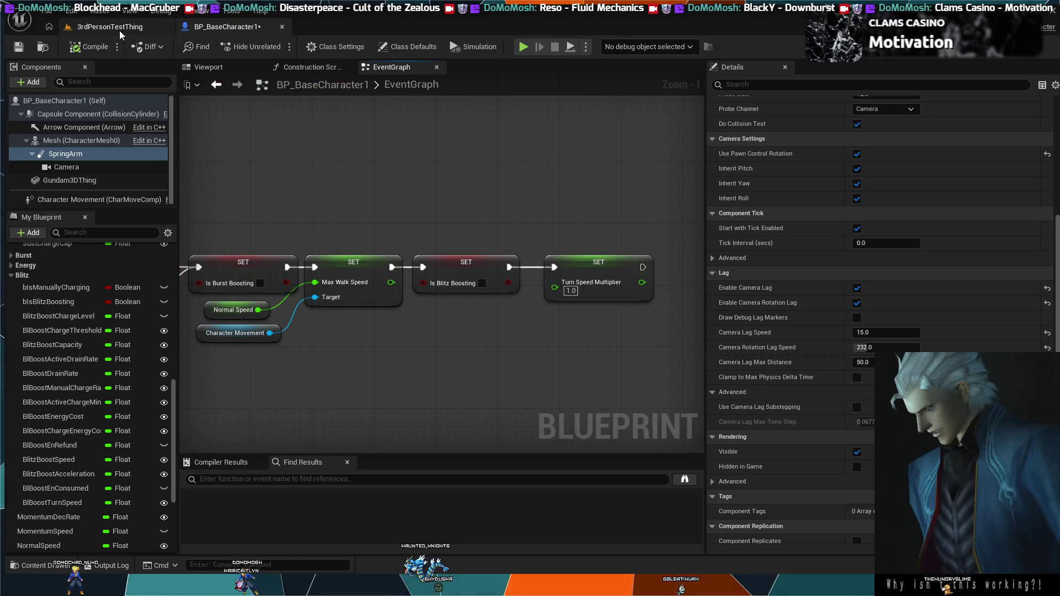
left_click(119, 31)
left_click(282, 41)
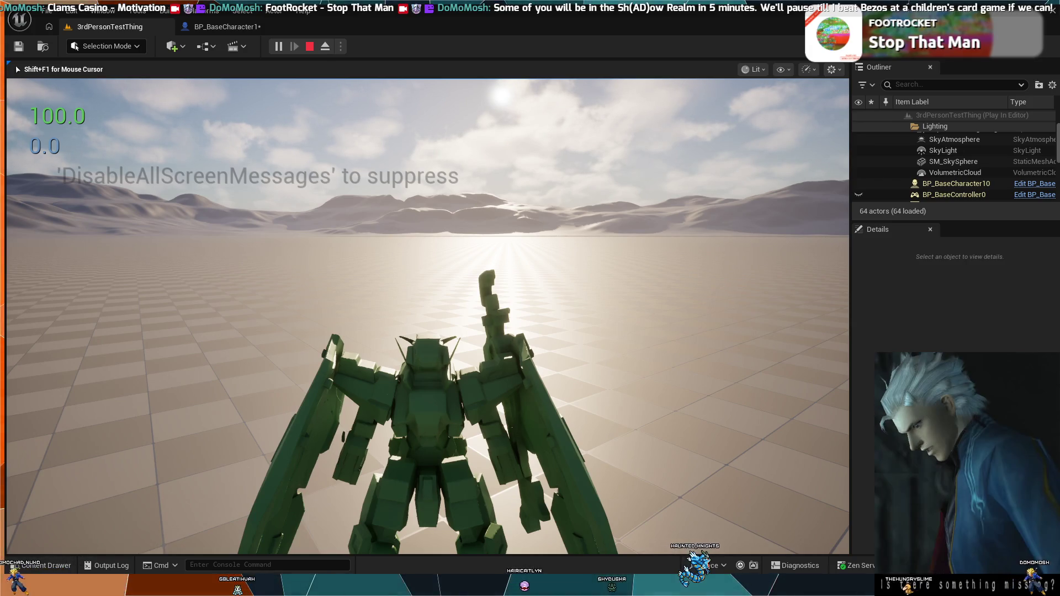
Stop the play session after testing the new camera lag settings.
key("Escape")
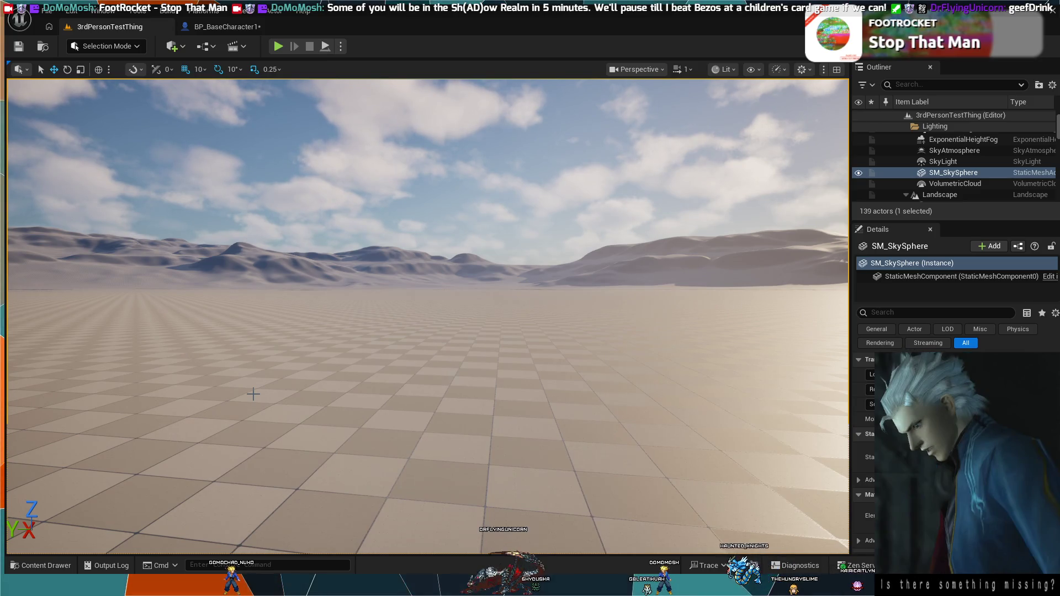
Boost the mech in play until MANA LOW shows, then return to BP_BaseCharacter1's event graph.
left_click(276, 47)
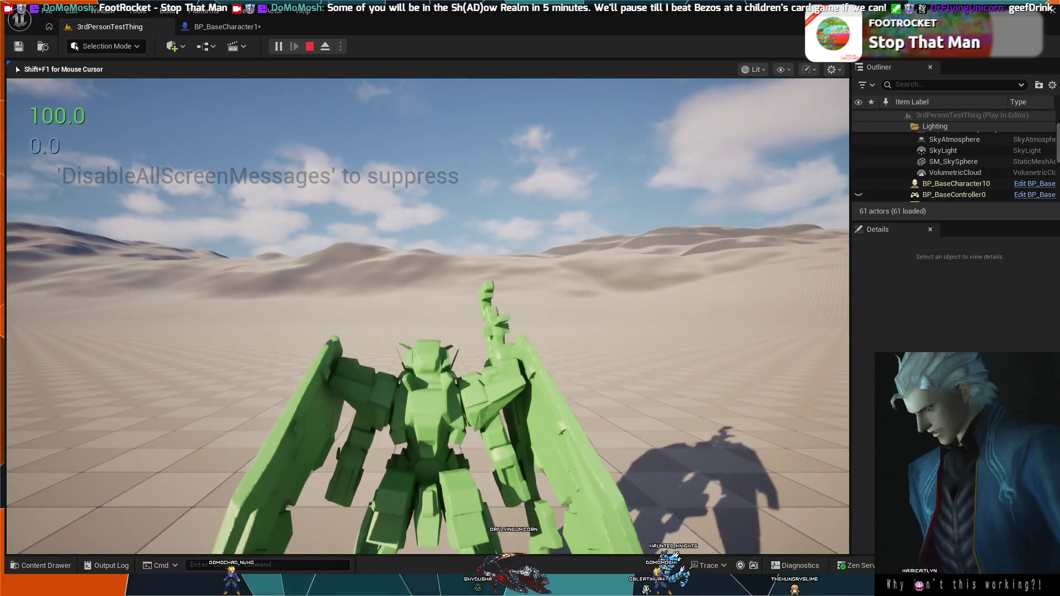
key("w")
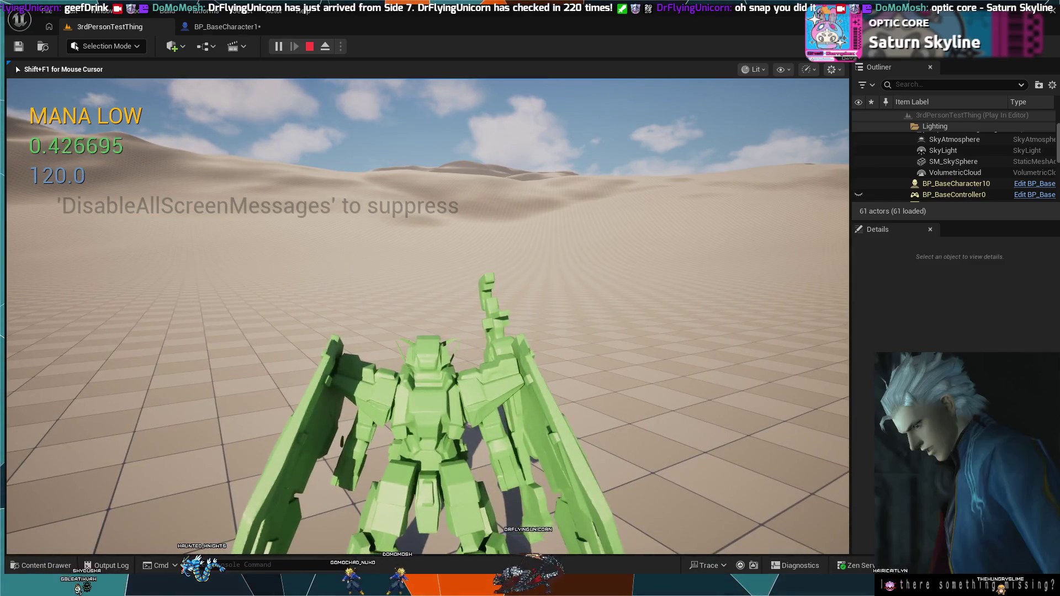
key("Escape")
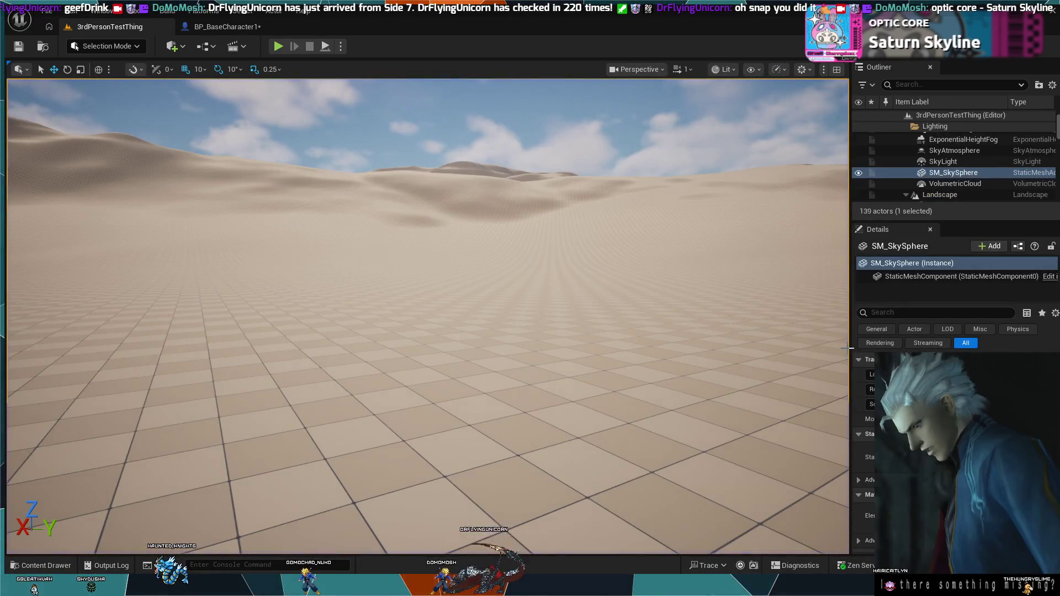
left_click(221, 26)
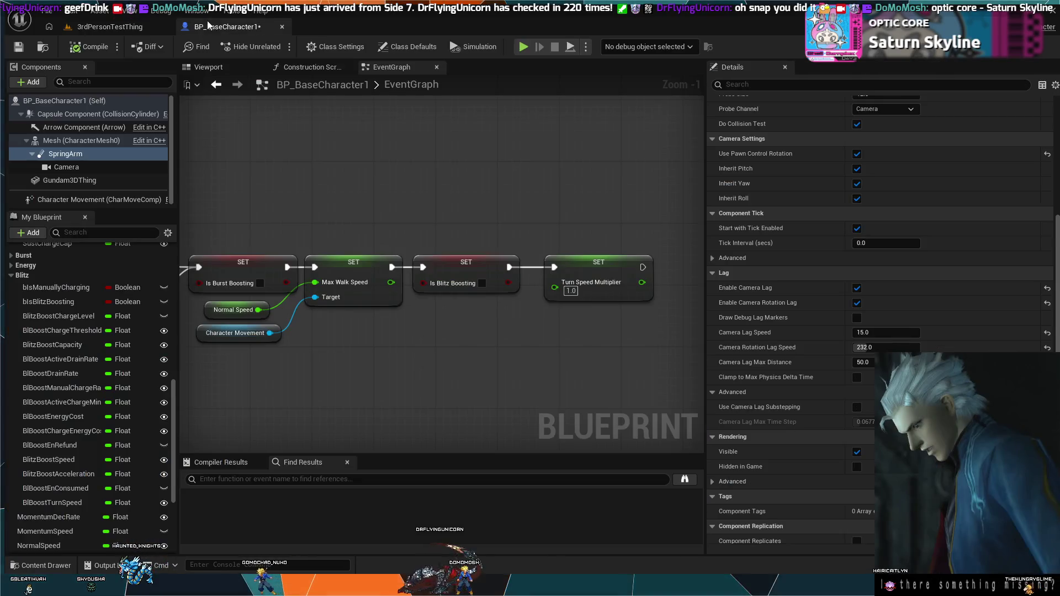
scroll(453, 338, "down", 3)
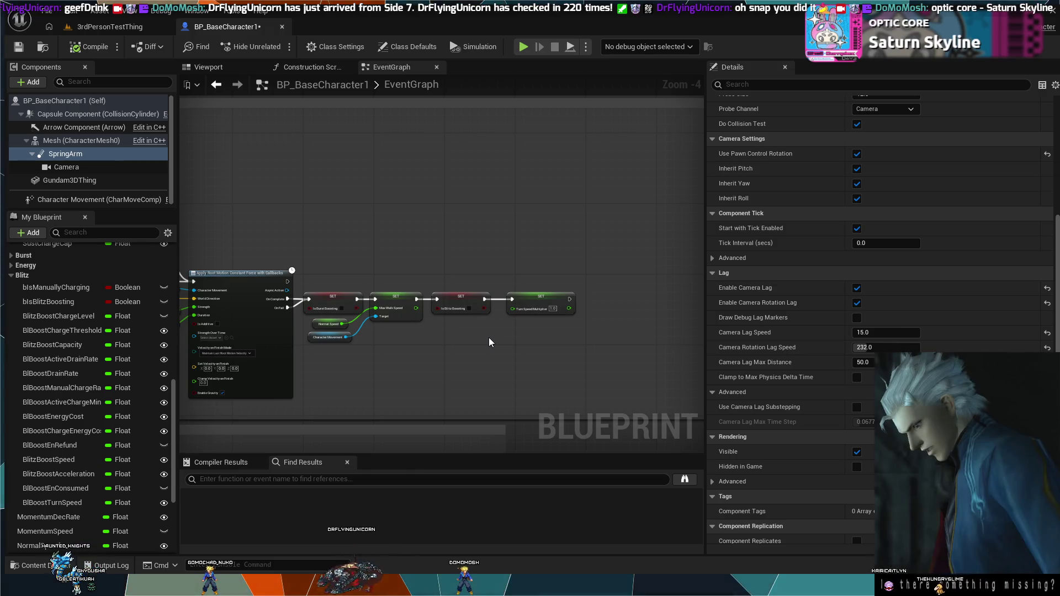
scroll(489, 338, "down", 1)
left_click_drag(476, 360, 437, 327)
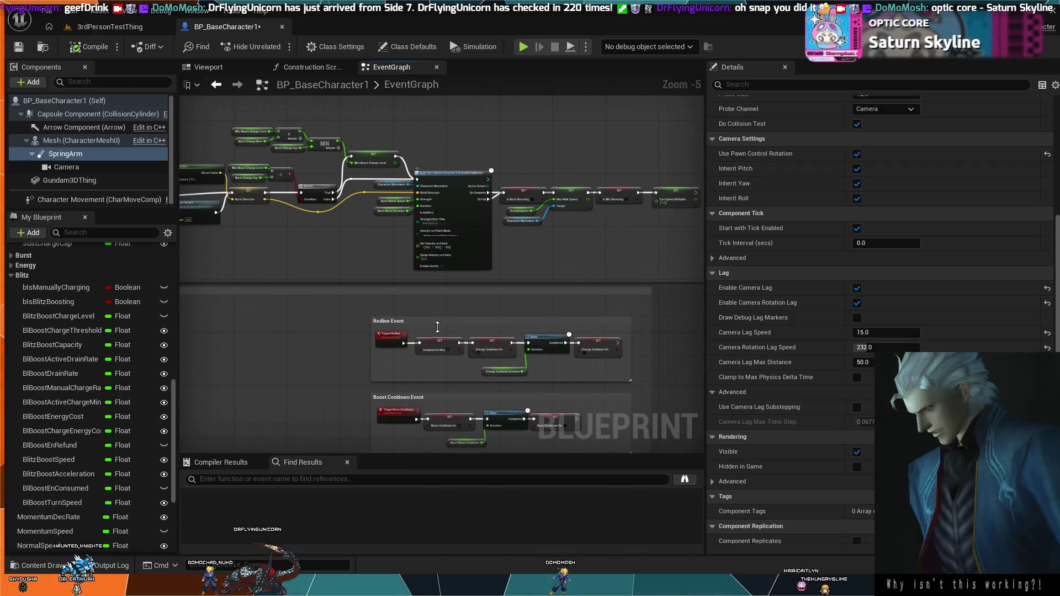
scroll(475, 340, "up", 3)
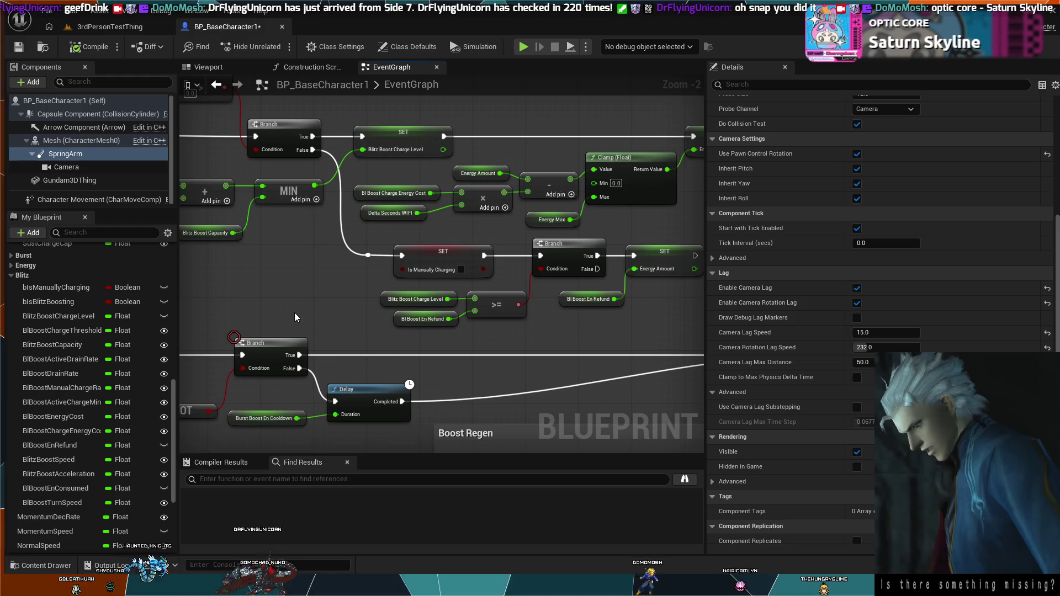
mouse_move(608, 232)
left_mouse_down()
mouse_move(481, 273)
mouse_move(788, 164)
left_mouse_up()
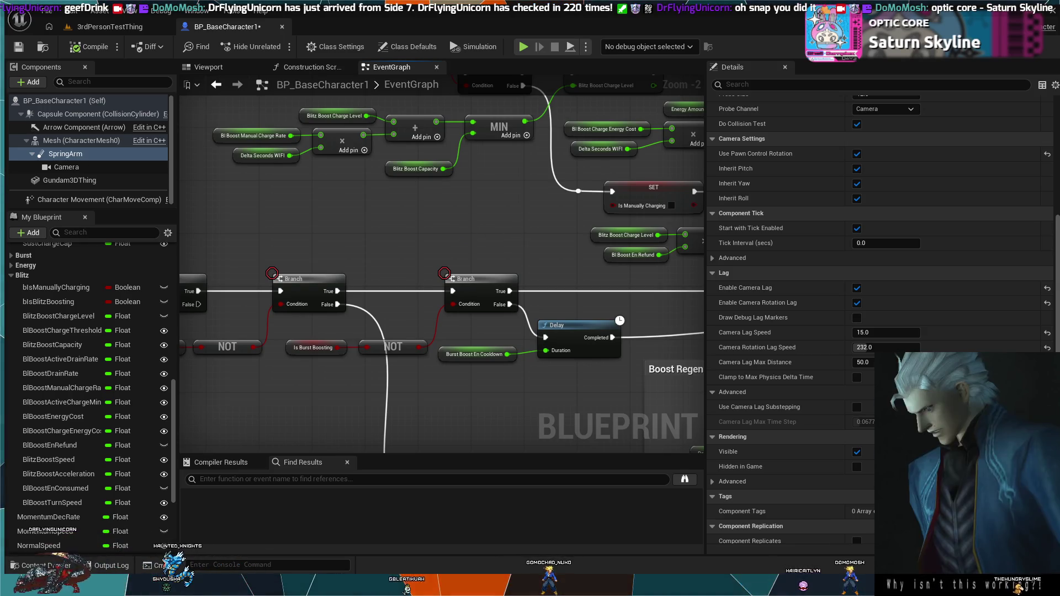
left_click_drag(512, 231, 333, 327)
mouse_move(554, 140)
left_mouse_down()
mouse_move(522, 120)
mouse_move(417, 180)
mouse_move(489, 78)
left_mouse_up()
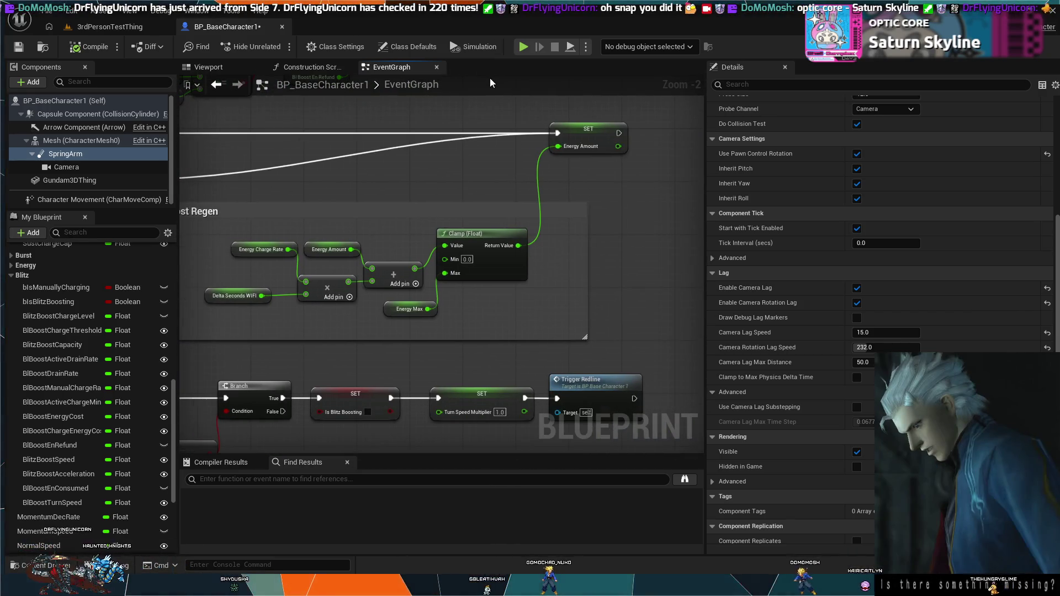
mouse_move(606, 237)
left_mouse_down()
mouse_move(638, 242)
mouse_move(657, 267)
left_mouse_up()
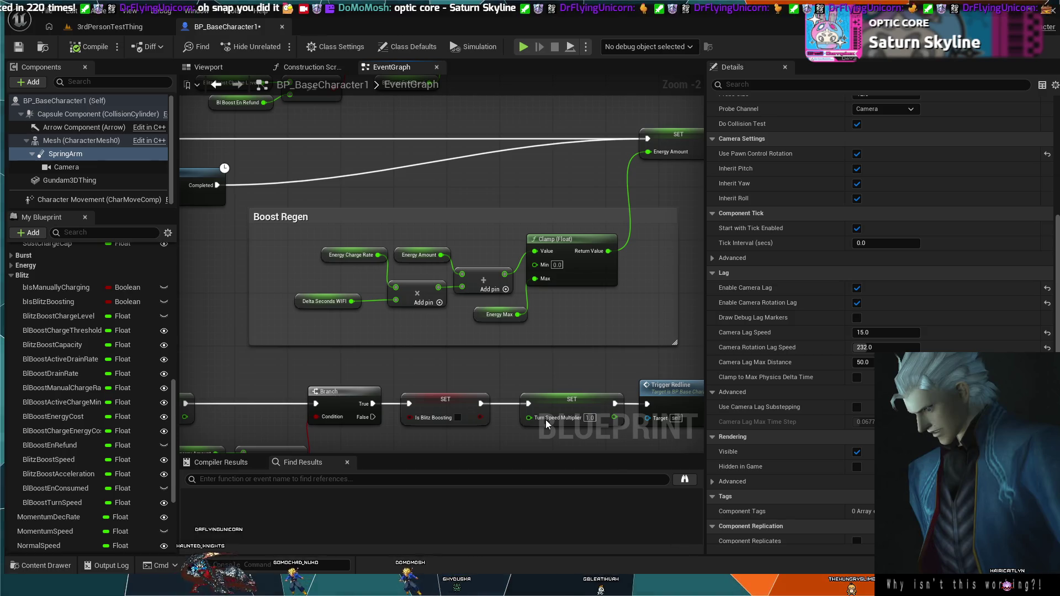
scroll(545, 420, "down", 2)
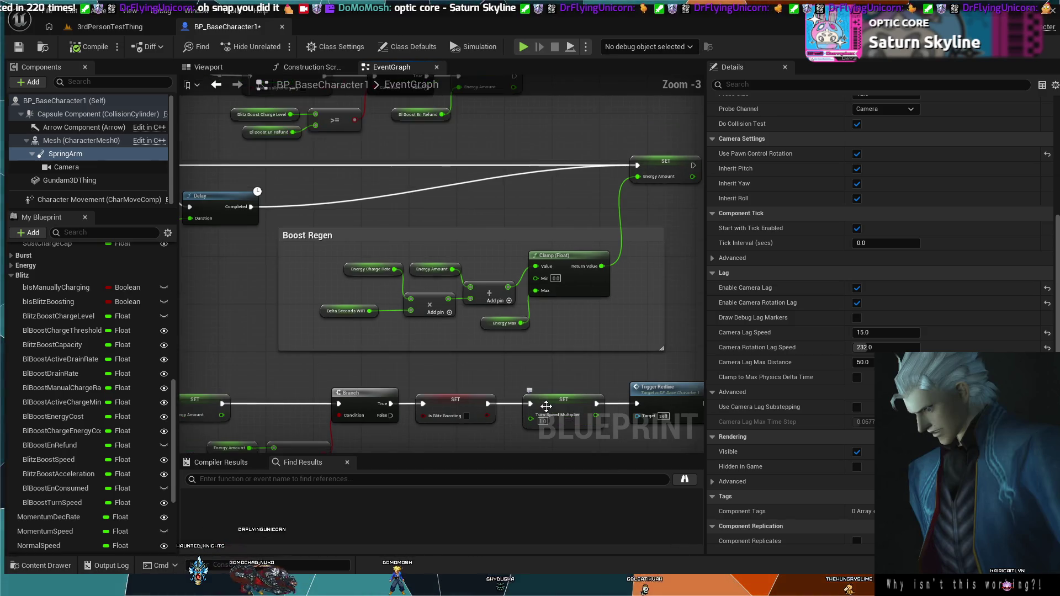
mouse_move(542, 383)
left_mouse_down()
mouse_move(597, 309)
mouse_move(594, 256)
mouse_move(331, 192)
left_mouse_up()
scroll(499, 234, "up", 3)
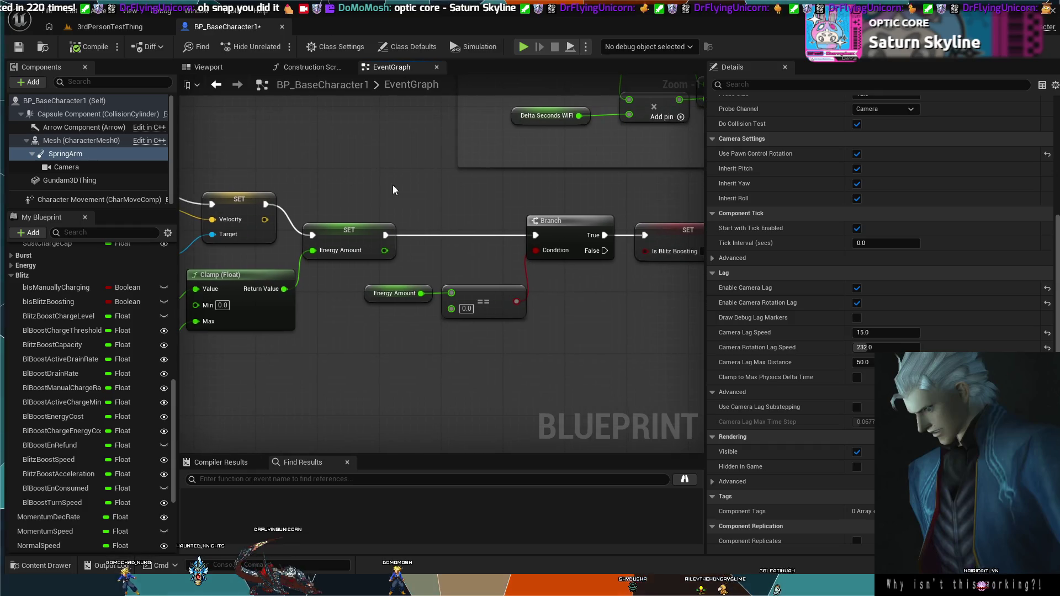
mouse_move(476, 257)
left_mouse_down()
mouse_move(542, 230)
mouse_move(689, 201)
mouse_move(779, 208)
left_mouse_up()
mouse_move(439, 442)
left_mouse_down()
mouse_move(415, 313)
mouse_move(264, 306)
left_mouse_up()
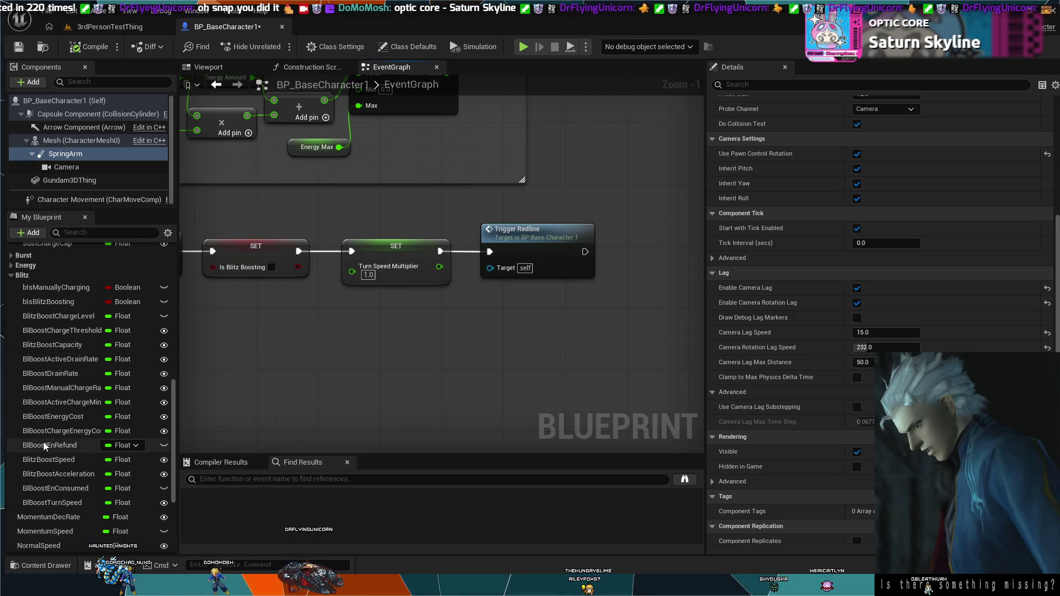
Search BlBoostEnRefund references with 're' and jump to its getter in the graph.
left_click(66, 445)
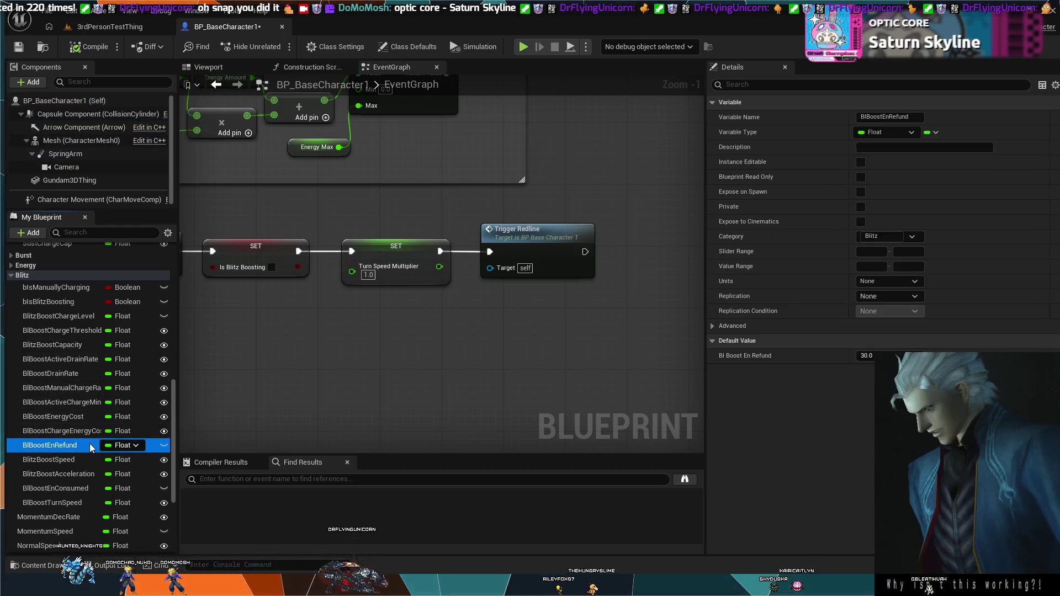
left_click(363, 479)
type("refund")
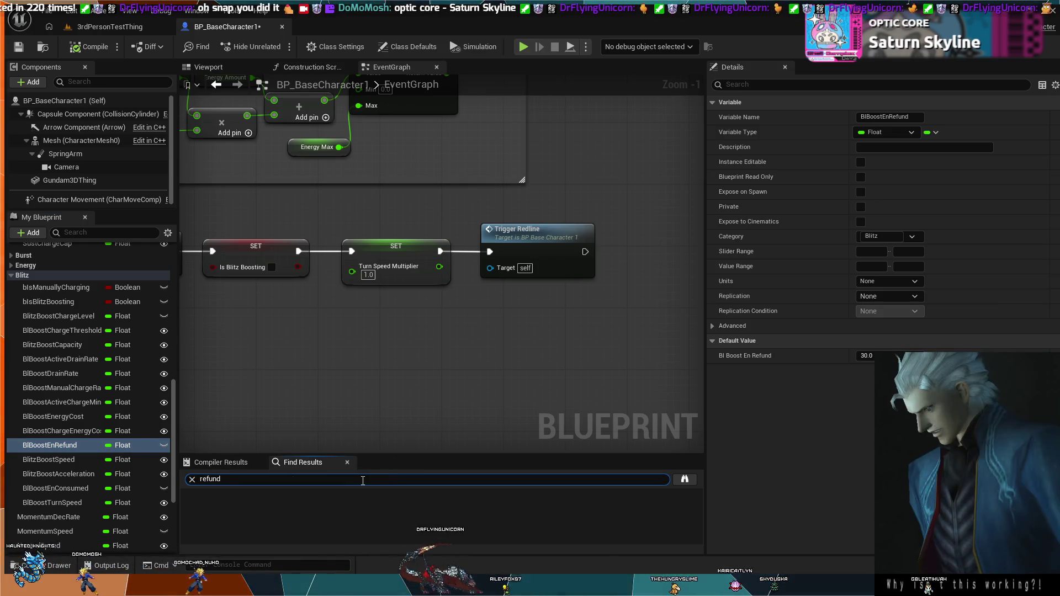
key("Return")
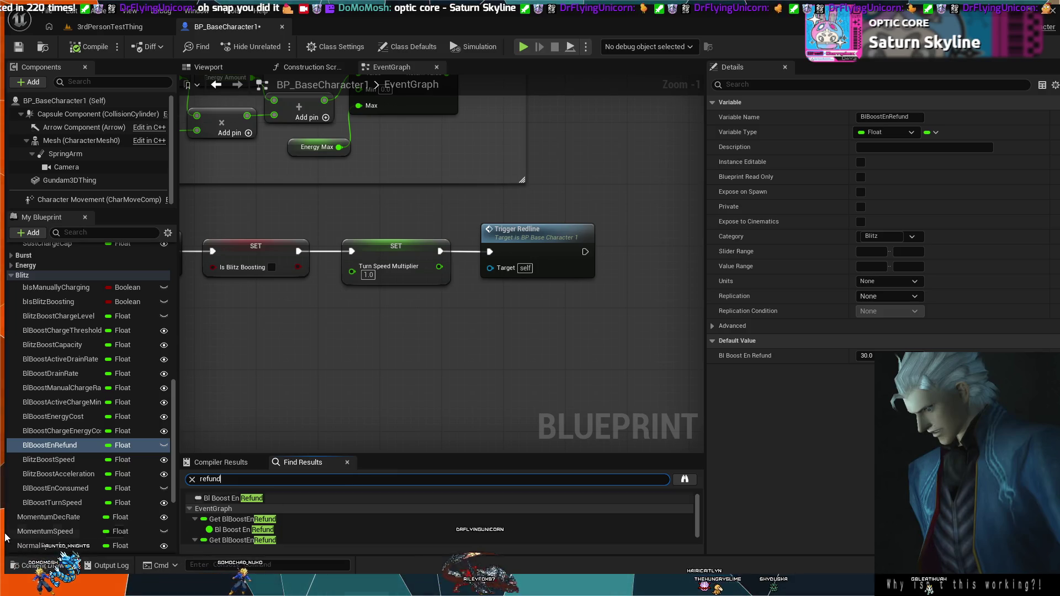
left_click(231, 520)
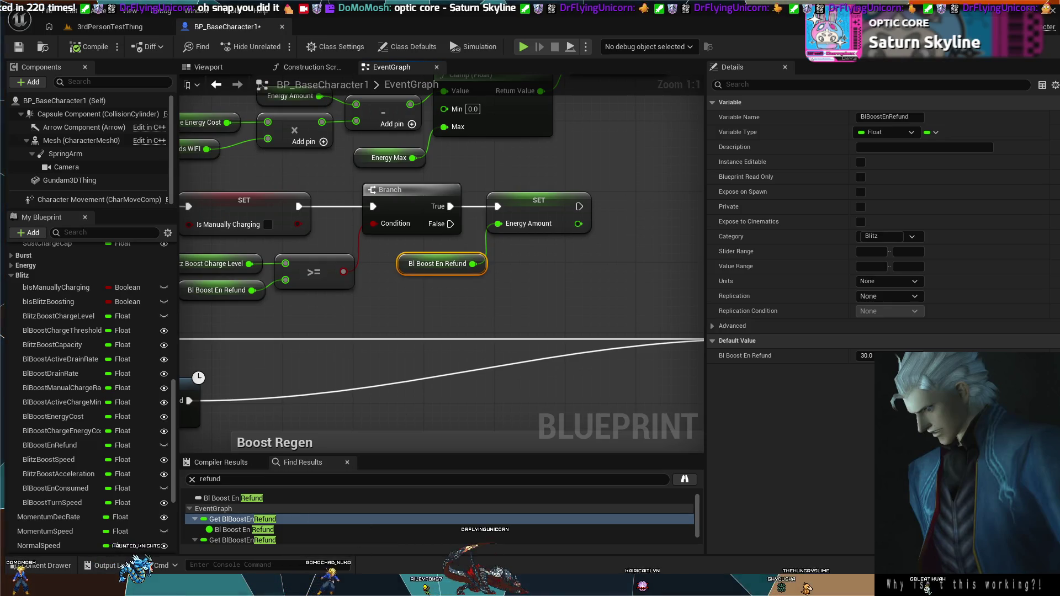
Pan and zoom to frame the refund Branch, SET Energy Amount, and energy check nodes.
scroll(635, 313, "down", 1)
scroll(545, 372, "down", 2)
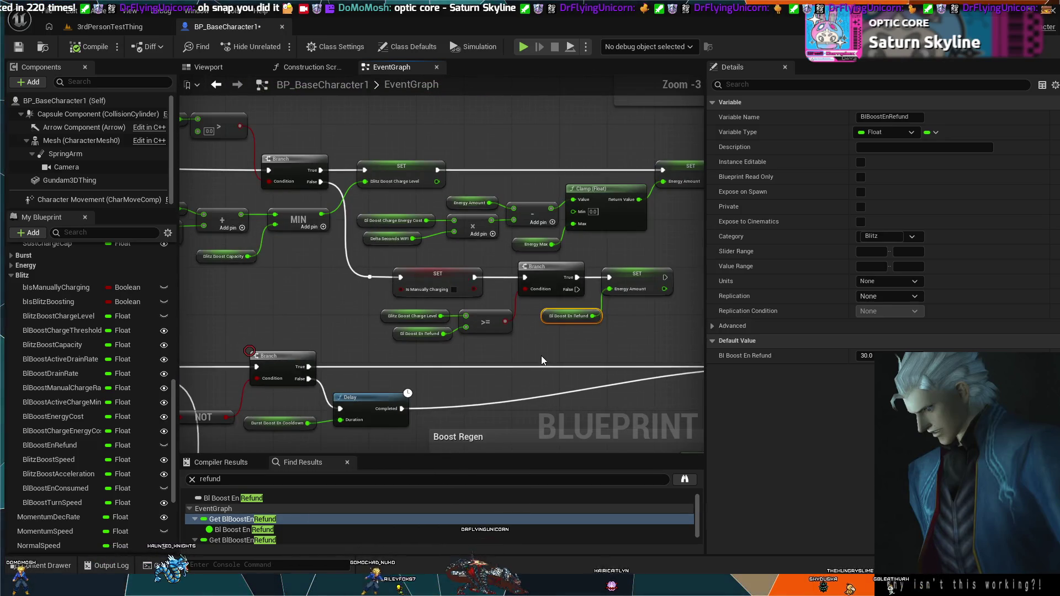
left_click_drag(225, 266, 318, 259)
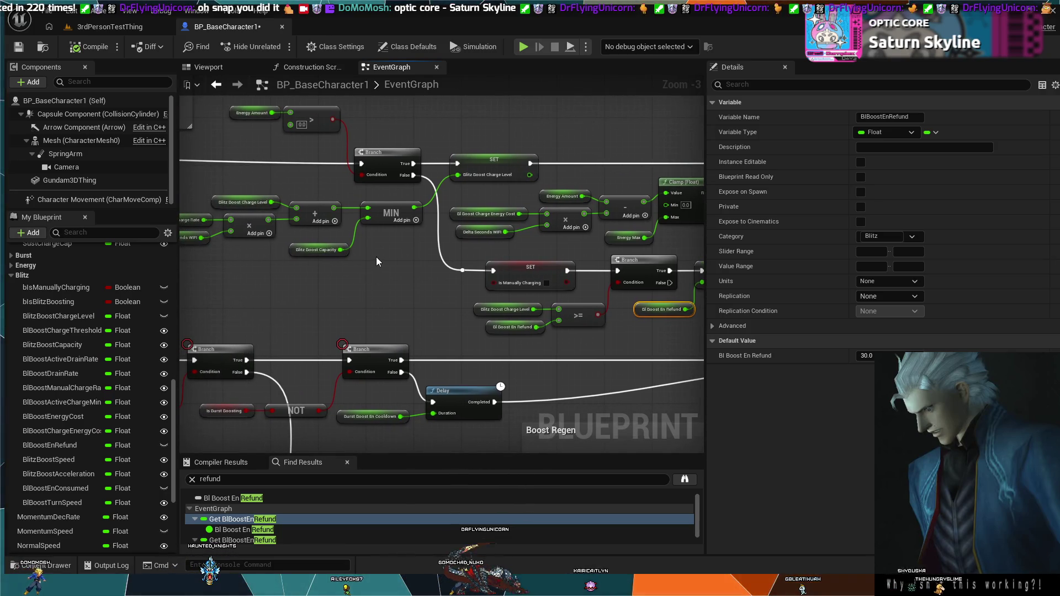
mouse_move(376, 257)
left_mouse_down()
mouse_move(187, 261)
mouse_move(375, 242)
left_mouse_up()
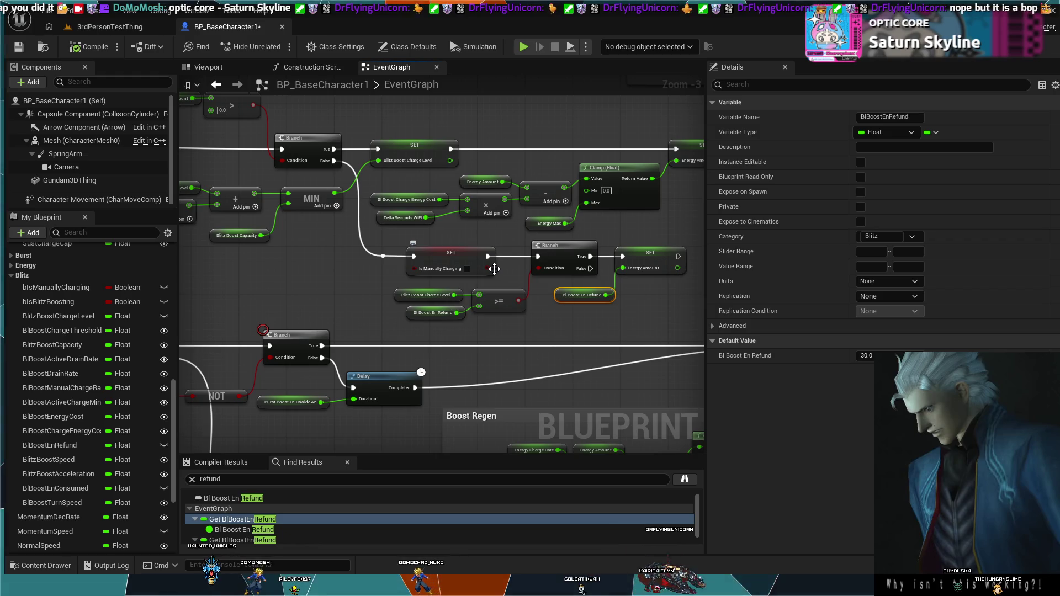
mouse_move(377, 264)
left_mouse_down()
mouse_move(463, 296)
mouse_move(235, 245)
left_mouse_up()
scroll(412, 284, "up", 3)
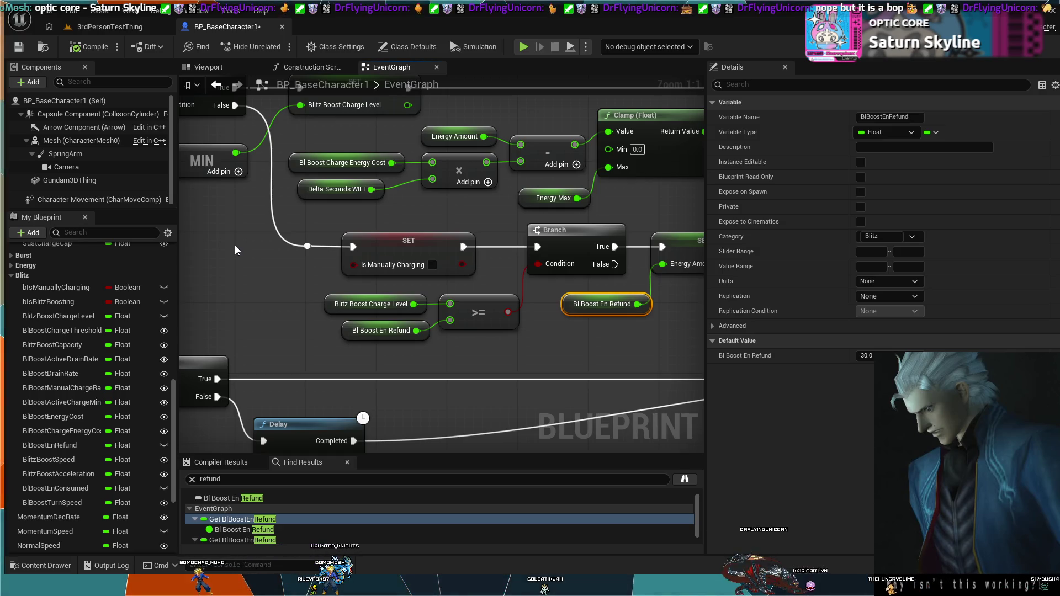
mouse_move(632, 333)
left_mouse_down()
mouse_move(553, 338)
mouse_move(582, 345)
left_mouse_up()
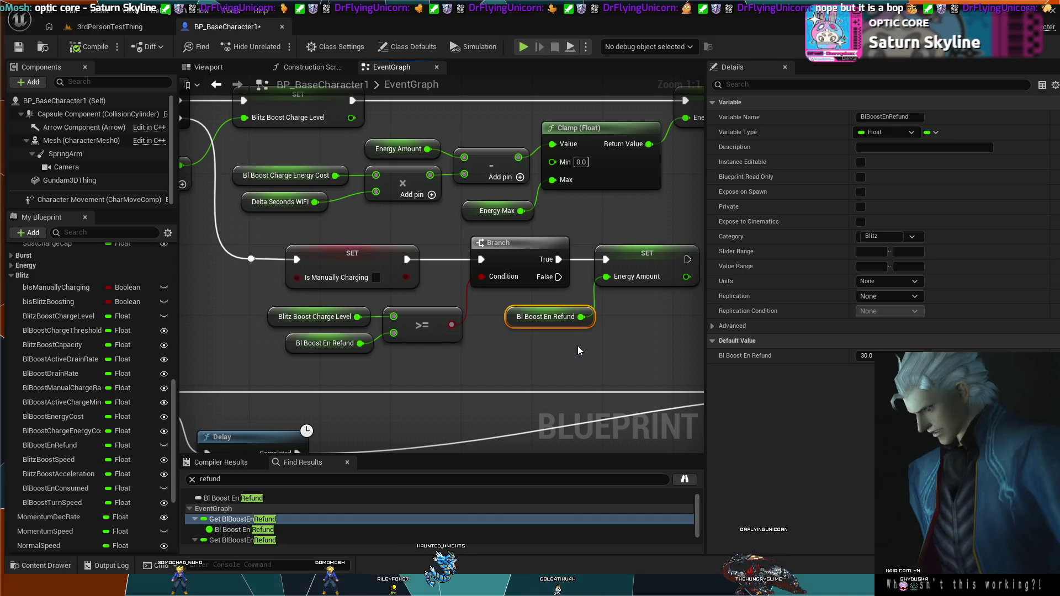
left_click_drag(587, 349, 571, 361)
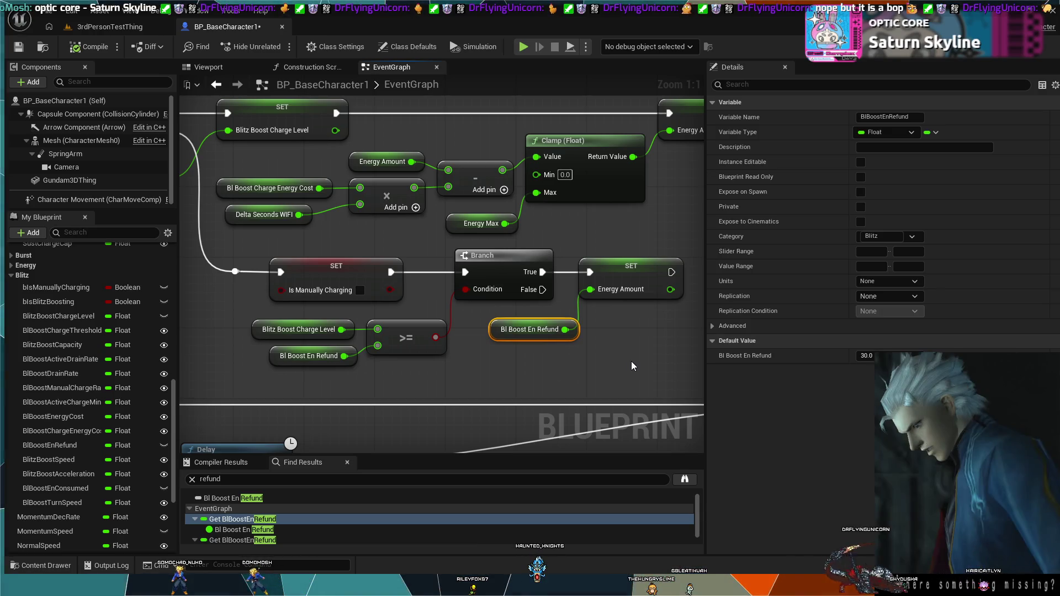
left_click_drag(641, 360, 615, 368)
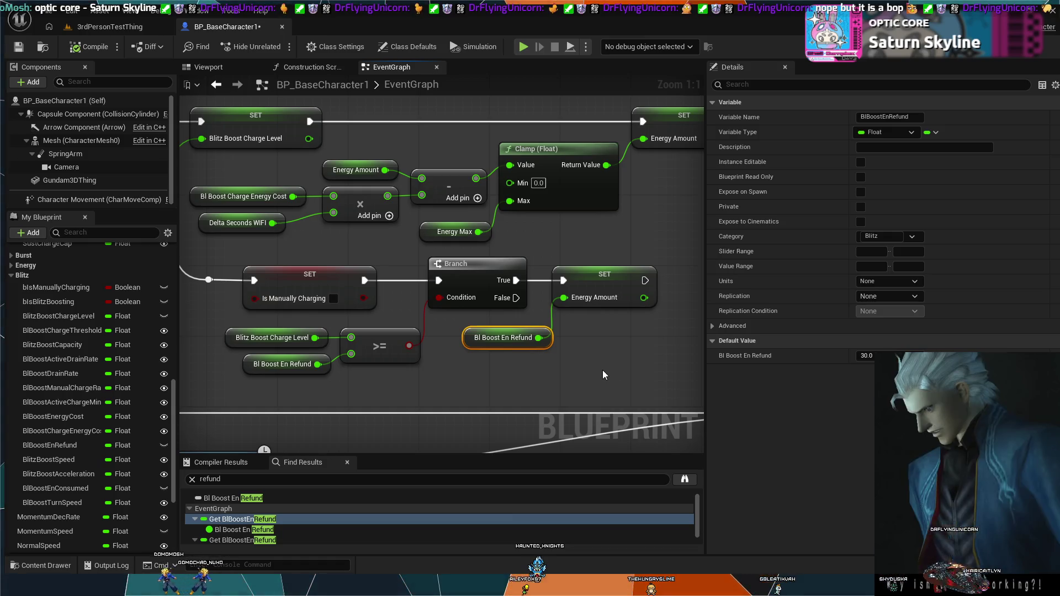
mouse_move(614, 376)
left_mouse_down()
mouse_move(714, 353)
mouse_move(929, 508)
mouse_move(1019, 477)
left_mouse_up()
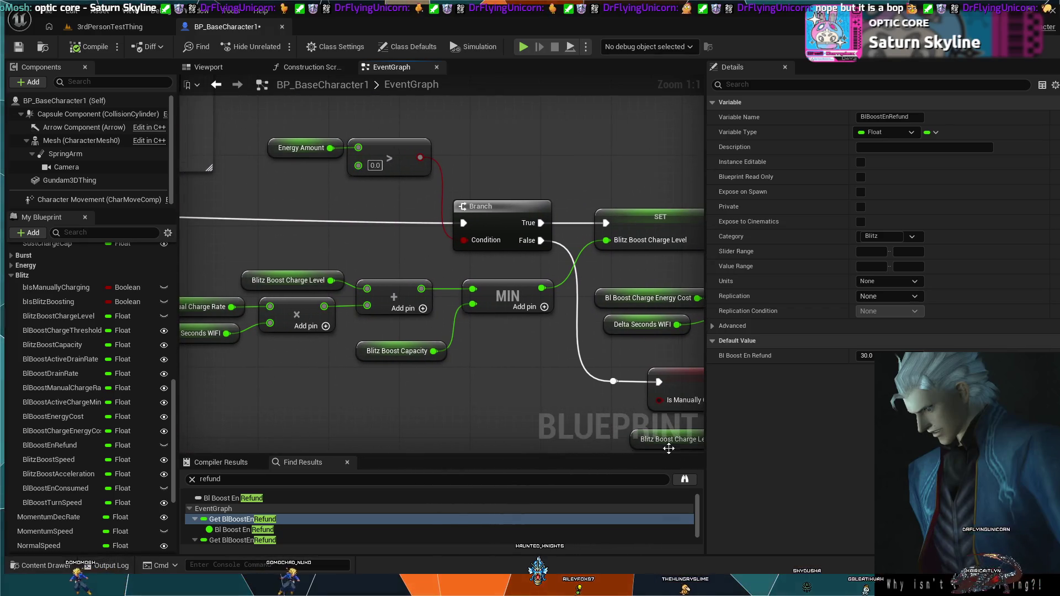
Pan through the graph, then box-select the refund Branch, SET and >= check nodes.
scroll(458, 393, "down", 2)
mouse_move(458, 394)
left_mouse_down()
mouse_move(348, 385)
mouse_move(559, 357)
mouse_move(542, 350)
mouse_move(483, 353)
mouse_move(901, 364)
left_mouse_up()
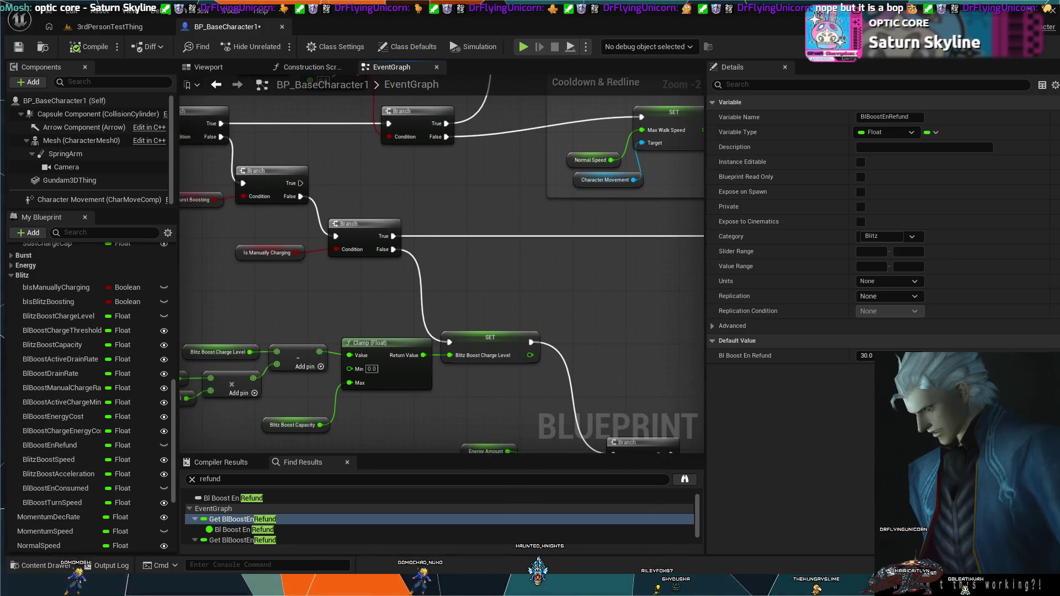
mouse_move(464, 442)
left_mouse_down()
mouse_move(375, 318)
mouse_move(164, 309)
mouse_move(141, 284)
left_mouse_up()
mouse_move(262, 356)
left_mouse_down()
mouse_move(229, 353)
mouse_move(159, 311)
mouse_move(175, 314)
left_mouse_up()
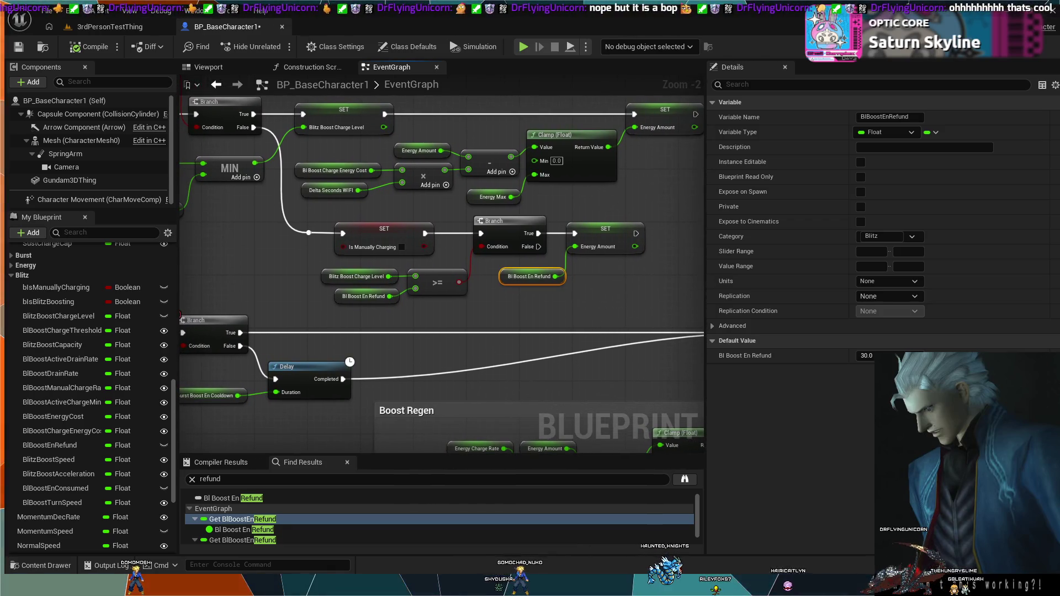
left_click_drag(310, 233, 192, 298)
left_click_drag(408, 336, 468, 327)
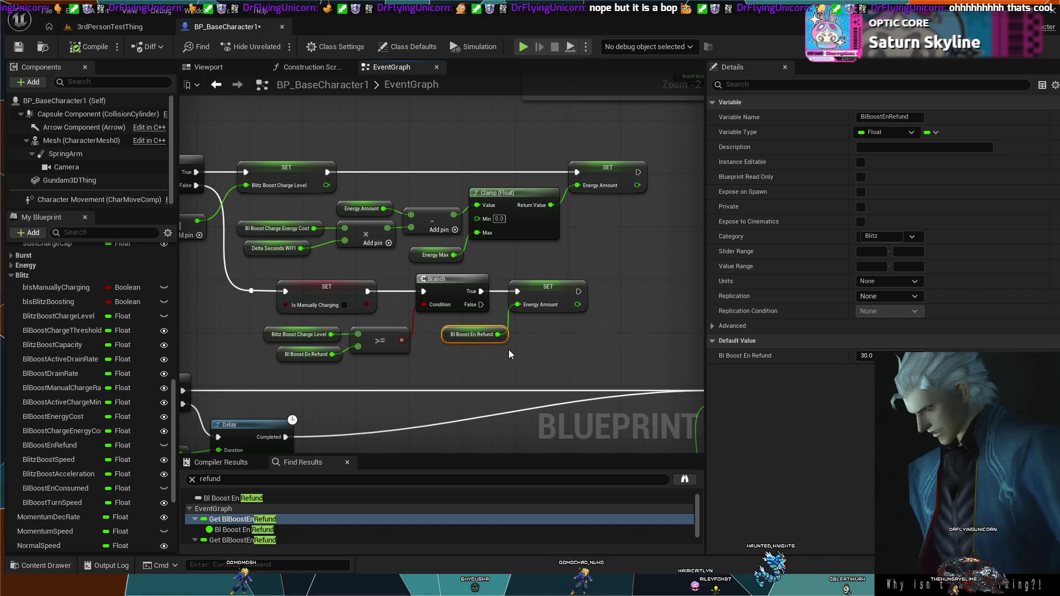
mouse_move(566, 376)
left_mouse_down()
mouse_move(365, 336)
mouse_move(319, 303)
left_mouse_up()
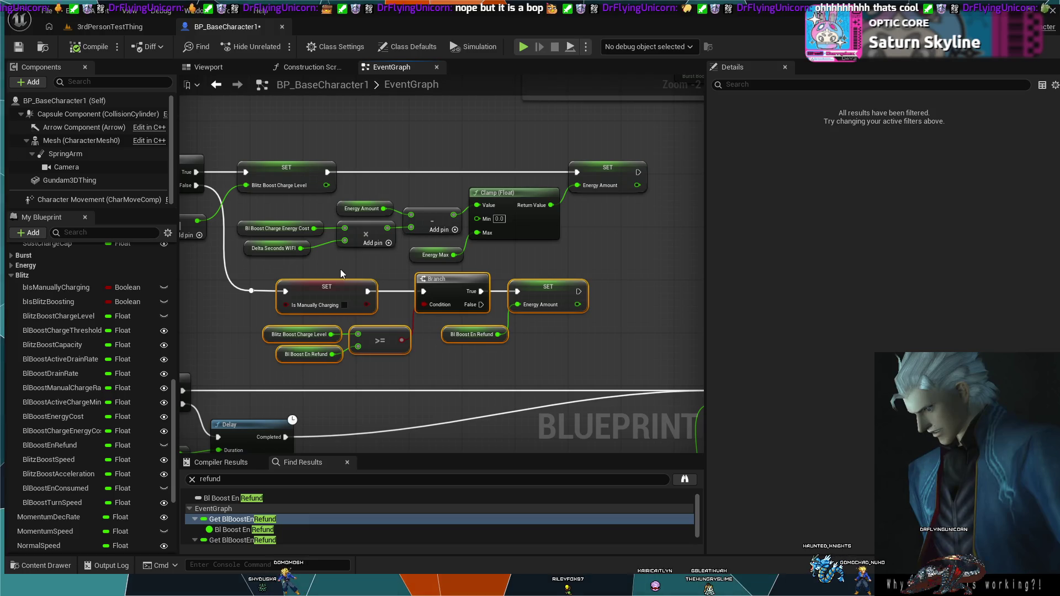
scroll(492, 349, "up", 2)
Delete the charge-level check and refund getter, then undo to restore them.
left_click_drag(528, 372, 558, 373)
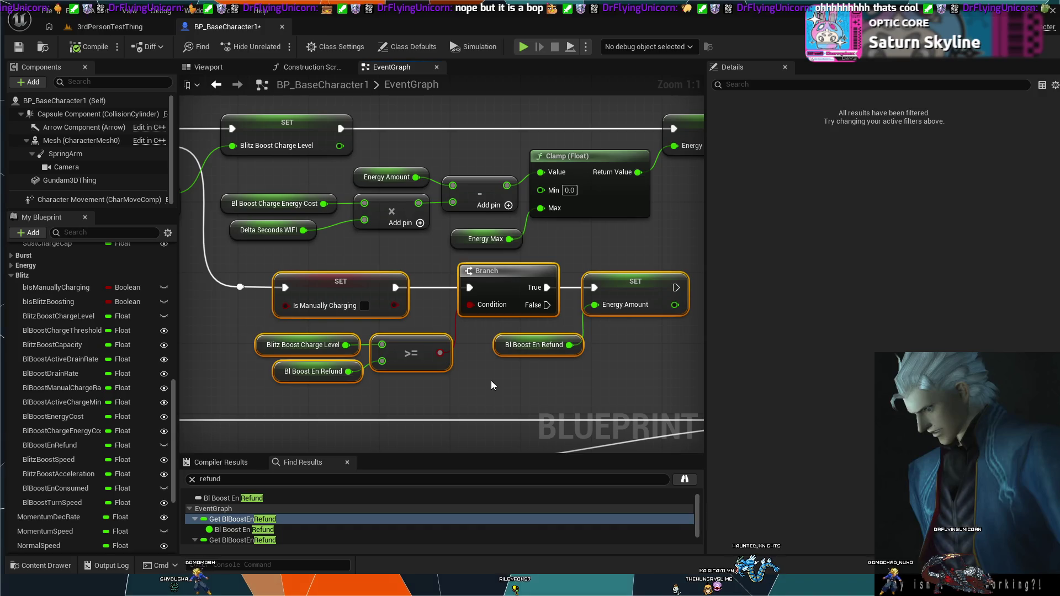
scroll(495, 380, "down", 2)
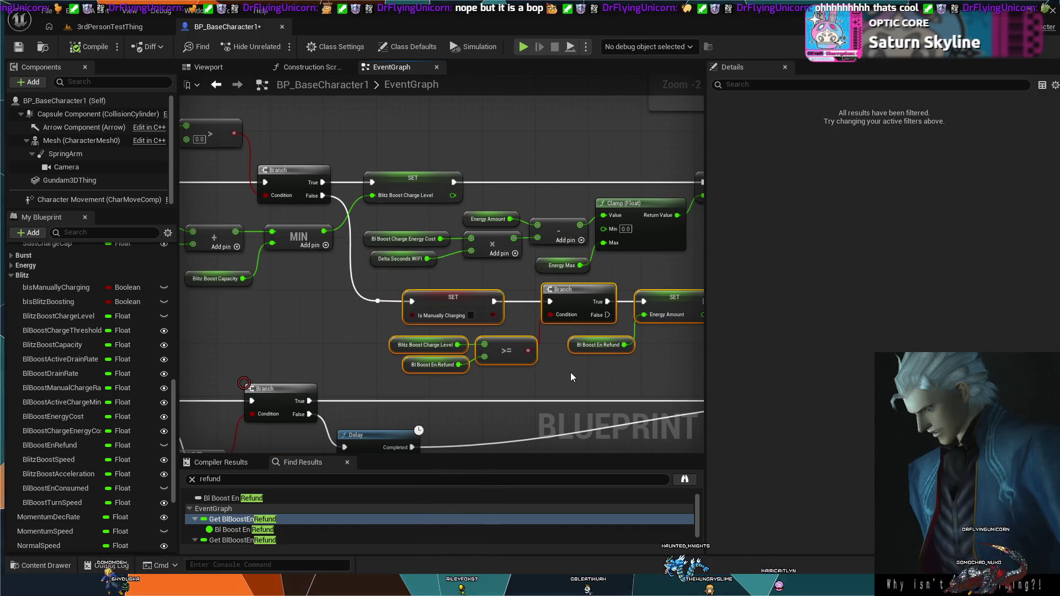
scroll(572, 375, "up", 1)
mouse_move(479, 372)
left_mouse_down()
mouse_move(429, 367)
mouse_move(338, 334)
mouse_move(340, 323)
mouse_move(370, 329)
mouse_move(558, 291)
left_mouse_up()
left_click(349, 319)
key("Delete")
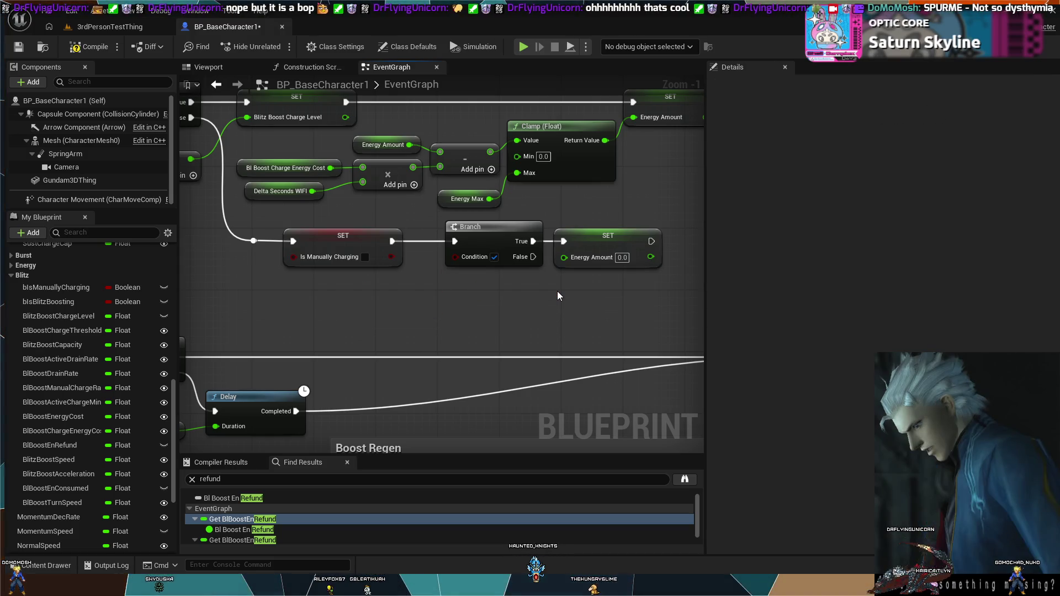
left_click_drag(499, 275, 594, 236)
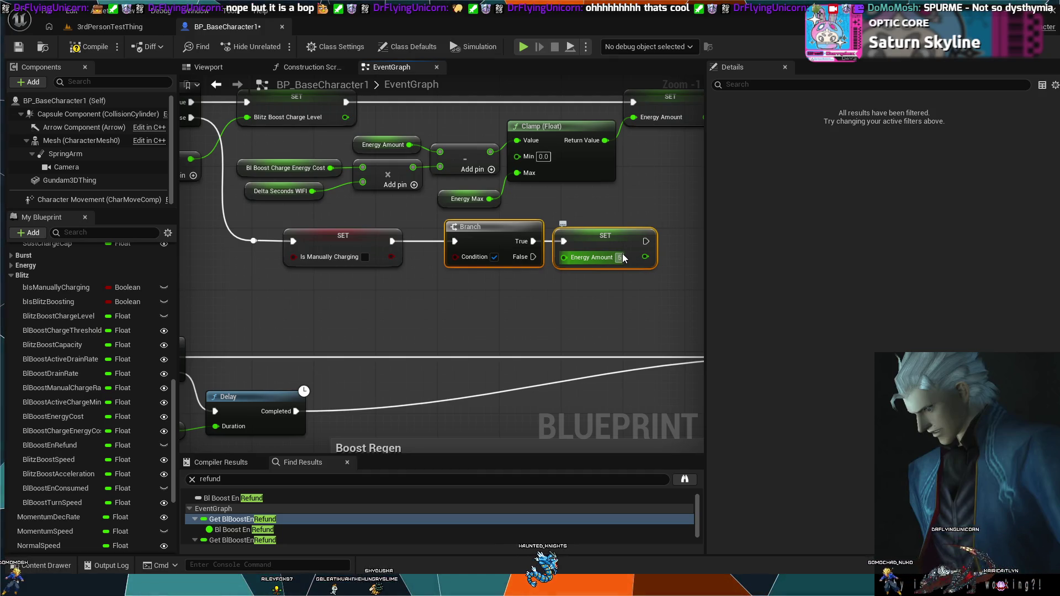
left_click(599, 307)
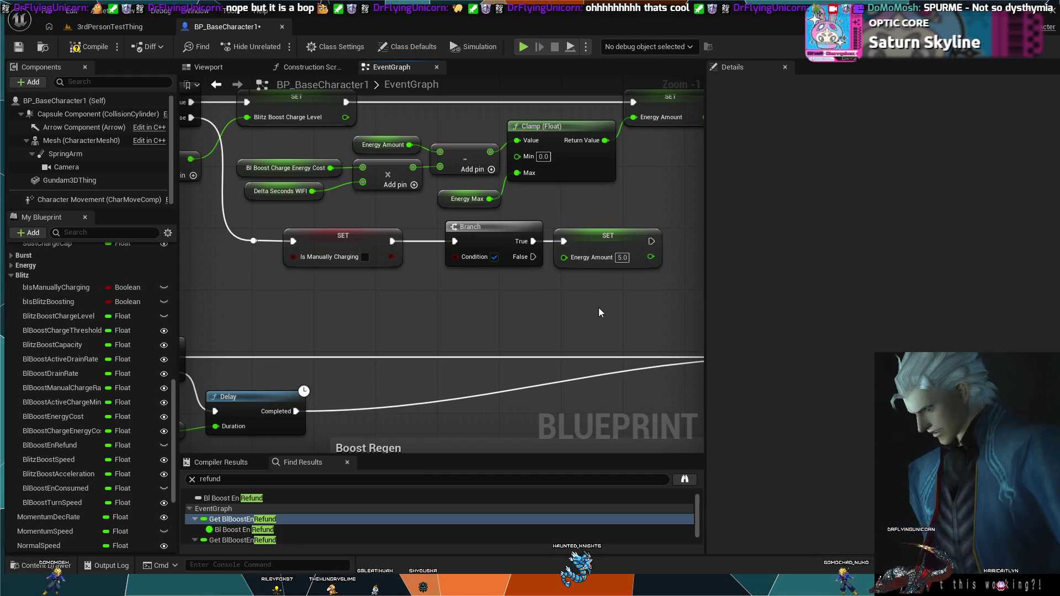
key("ctrl+z")
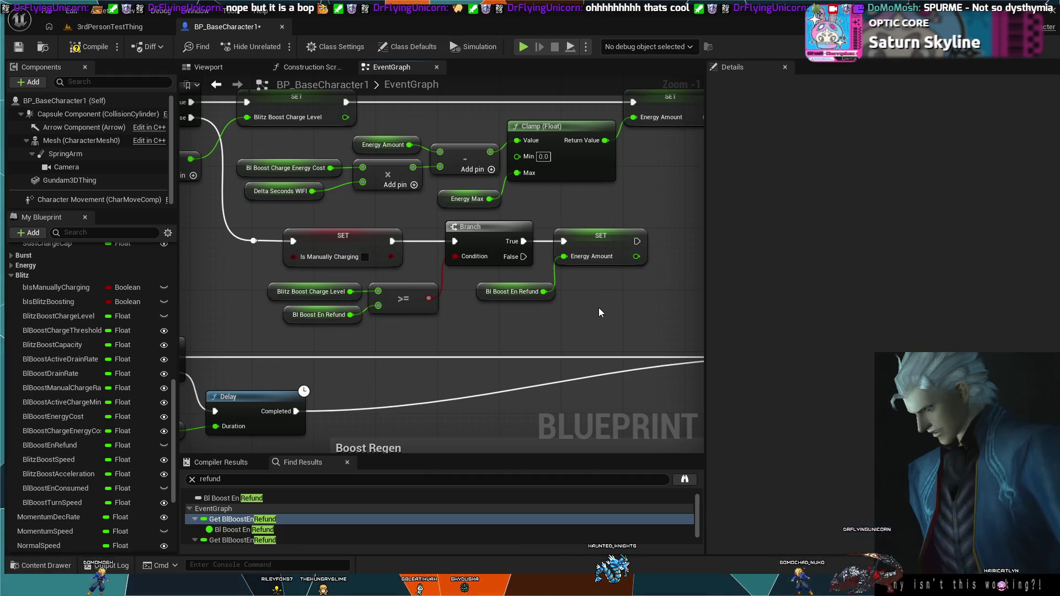
Delete the refund Branch, then the >= check with its two getters.
left_click(510, 232)
key("Delete")
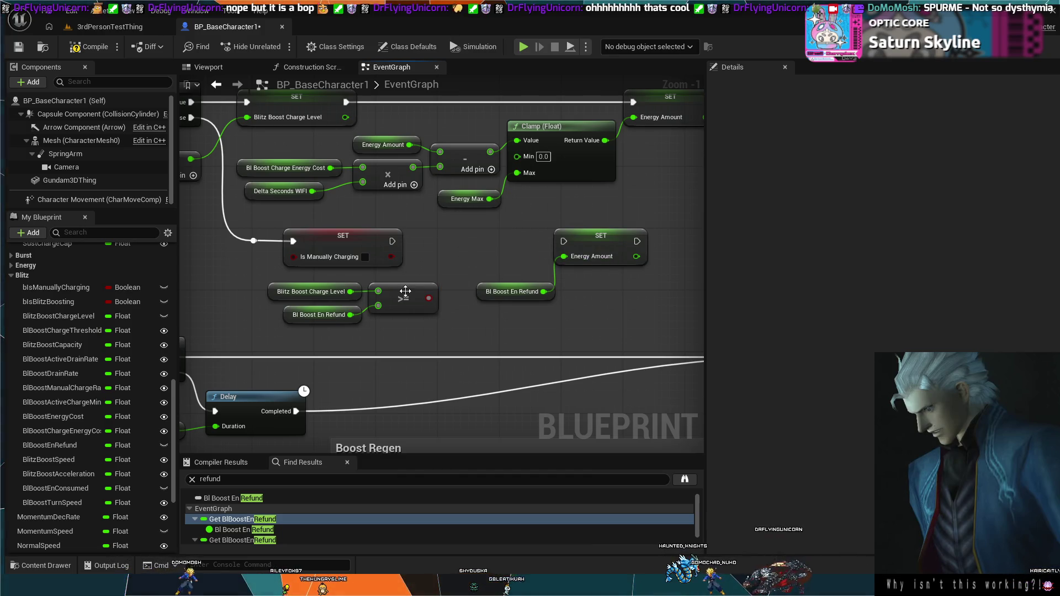
left_click_drag(400, 338, 273, 280)
key("Delete")
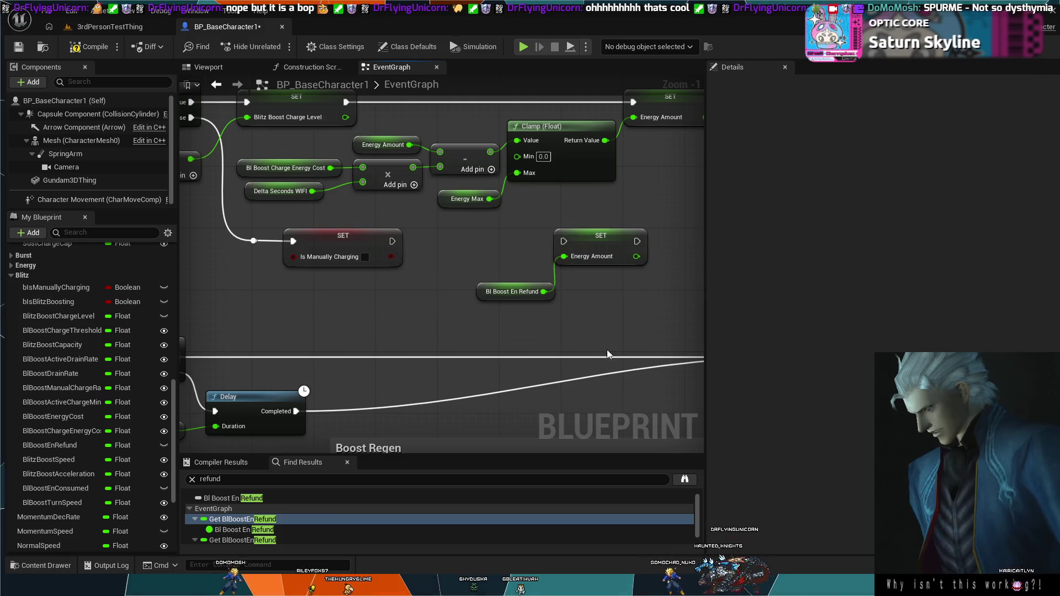
Move the refund getter and Energy Amount setter beside Is Manually Charging and chain them together.
left_click(536, 294)
left_click(606, 237, "ctrl")
left_click_drag(606, 238, 504, 238)
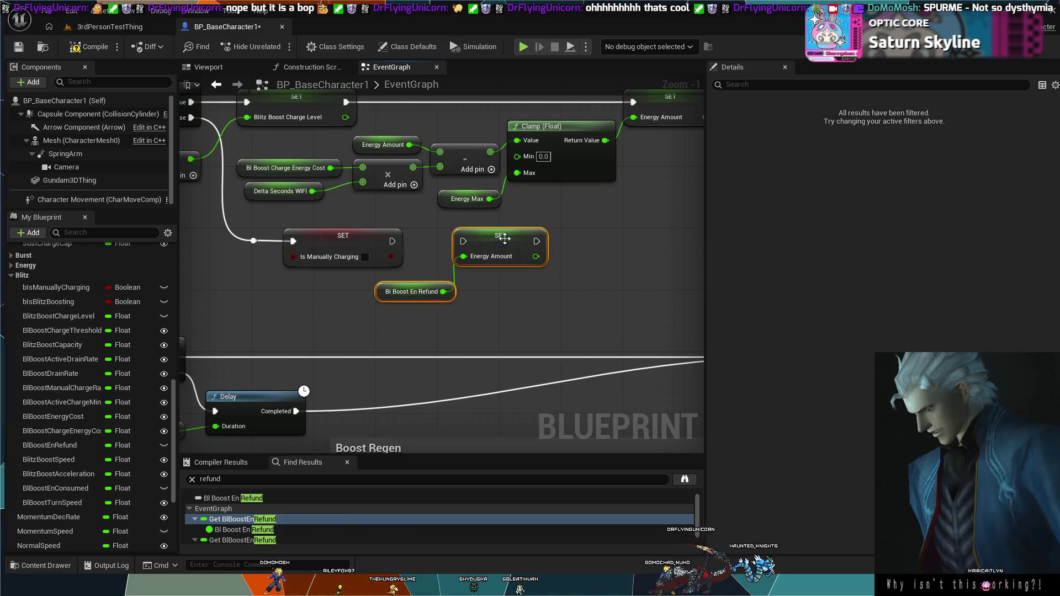
left_click_drag(389, 246, 481, 243)
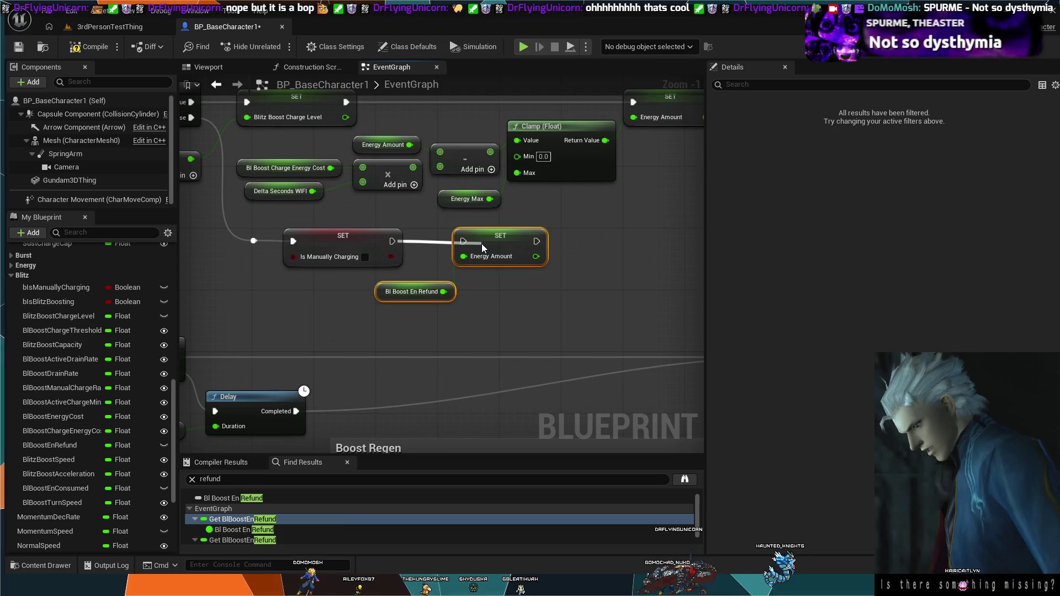
Set Bl Boost En Refund's default value to 5.0, then return to the test level.
left_click(434, 290)
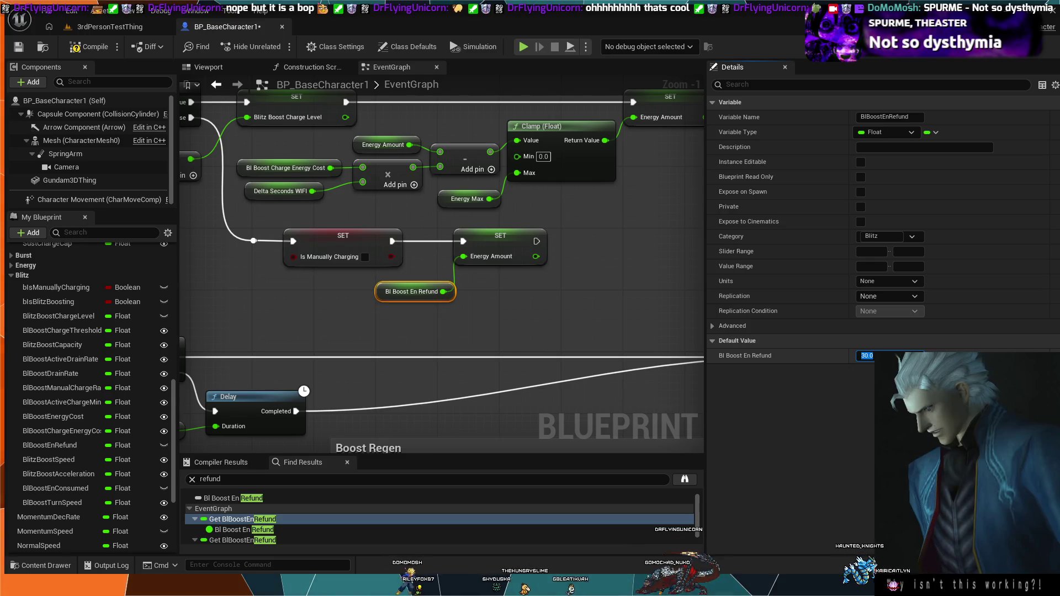
type("2")
key("Return")
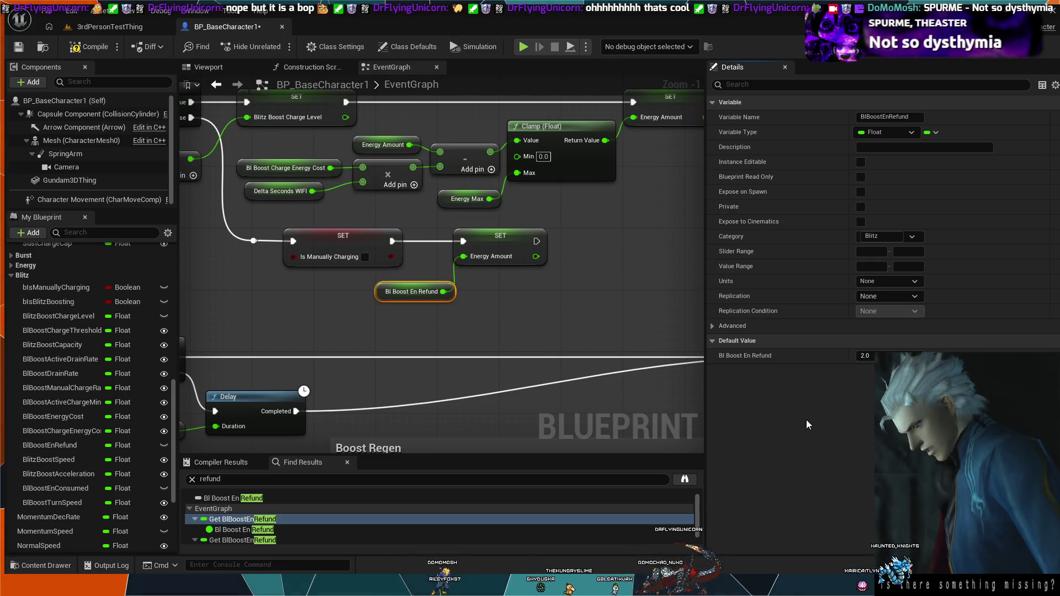
left_click(864, 355)
type("5")
key("Return")
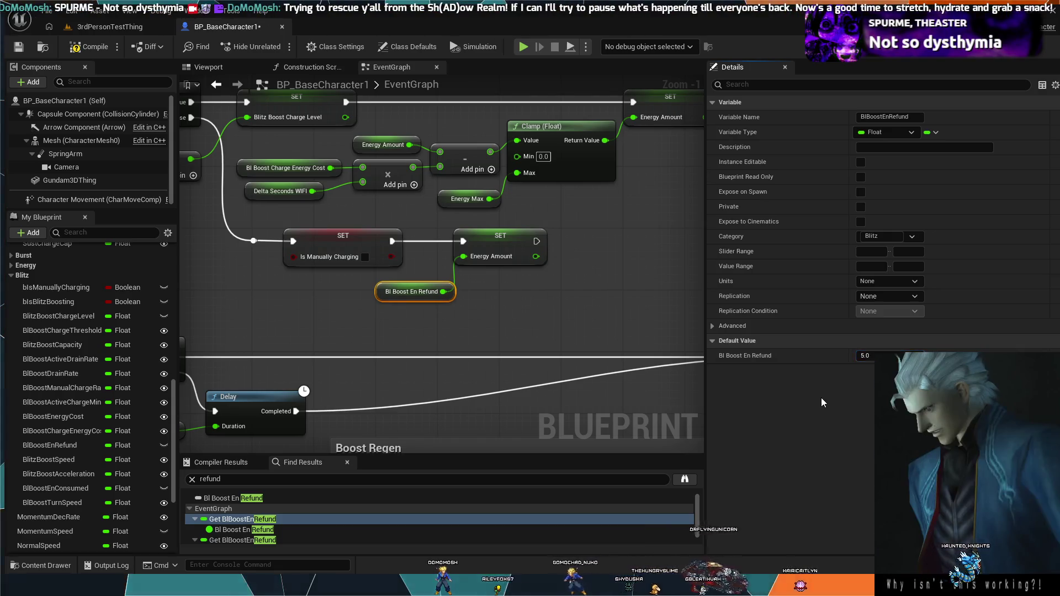
left_click(108, 31)
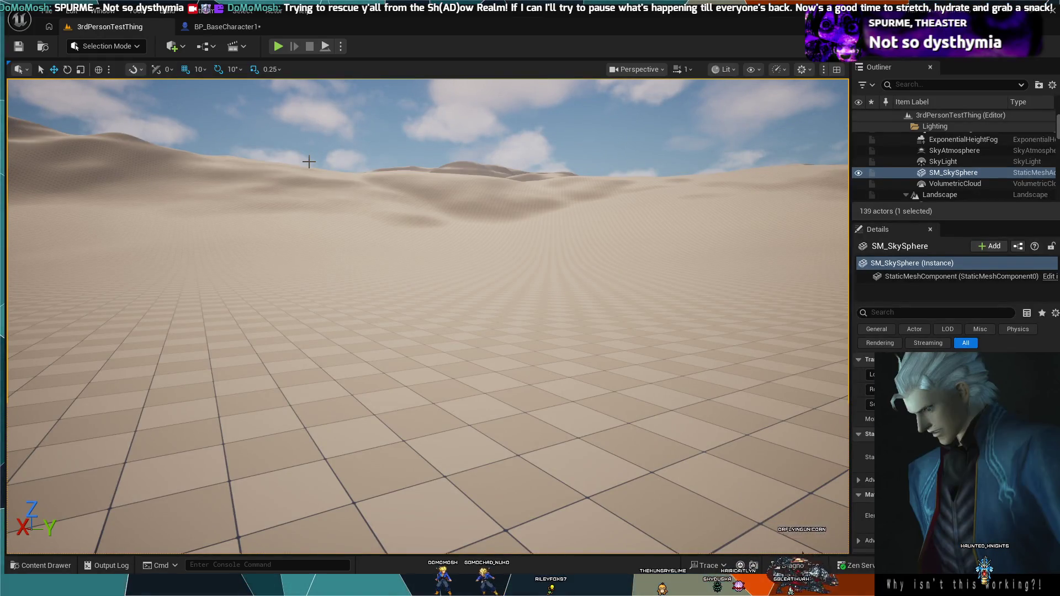
left_click(279, 46)
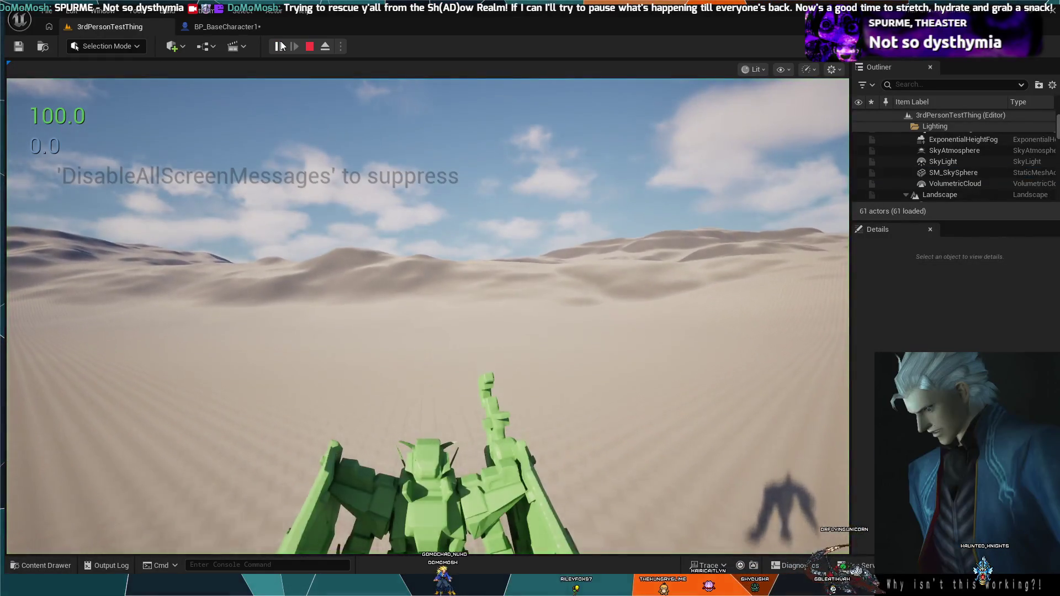
key("Escape")
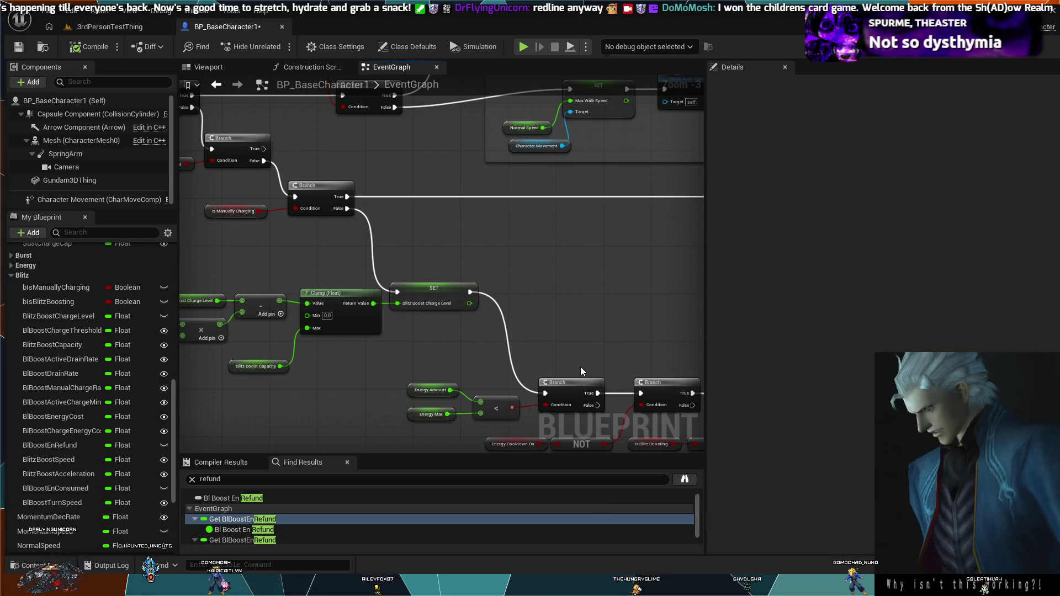
scroll(581, 367, "down", 1)
mouse_move(569, 353)
left_mouse_down()
mouse_move(547, 251)
mouse_move(421, 204)
mouse_move(436, 191)
left_mouse_up()
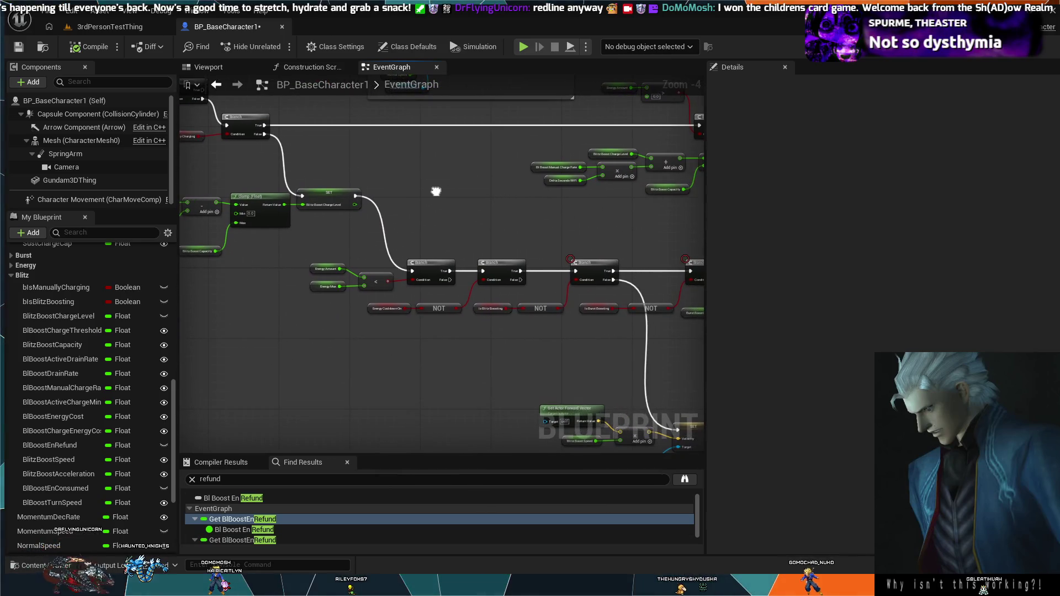
scroll(402, 245, "up", 1)
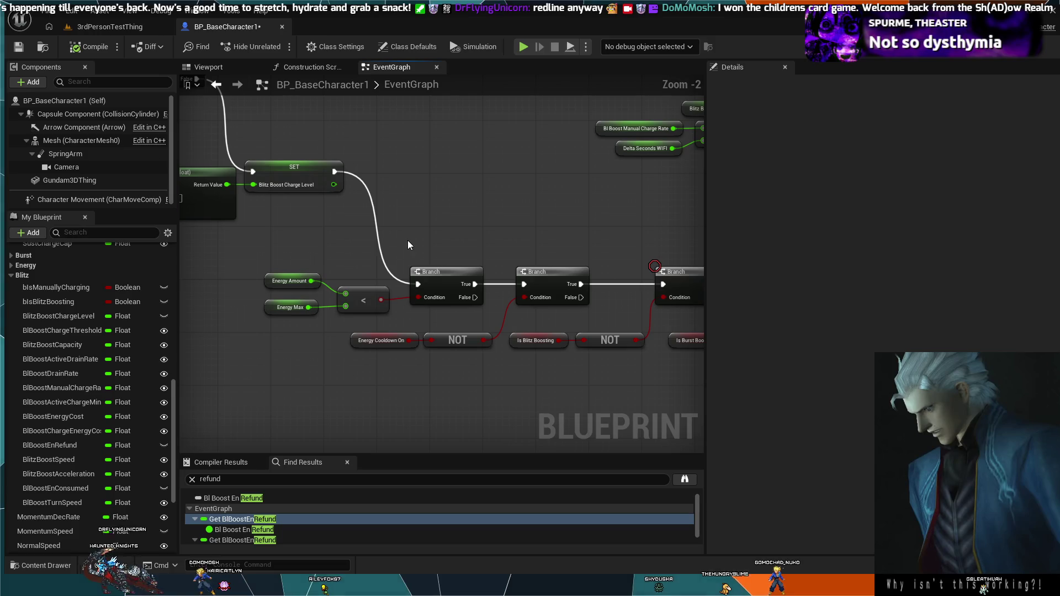
scroll(364, 254, "up", 1)
scroll(378, 253, "up", 1)
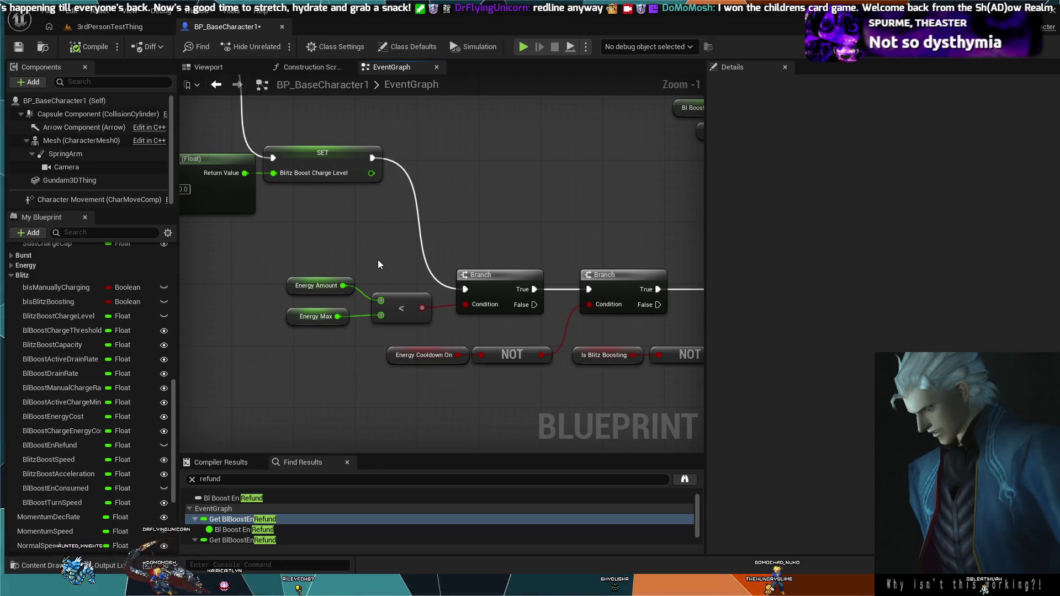
scroll(377, 260, "up", 1)
scroll(386, 271, "down", 2)
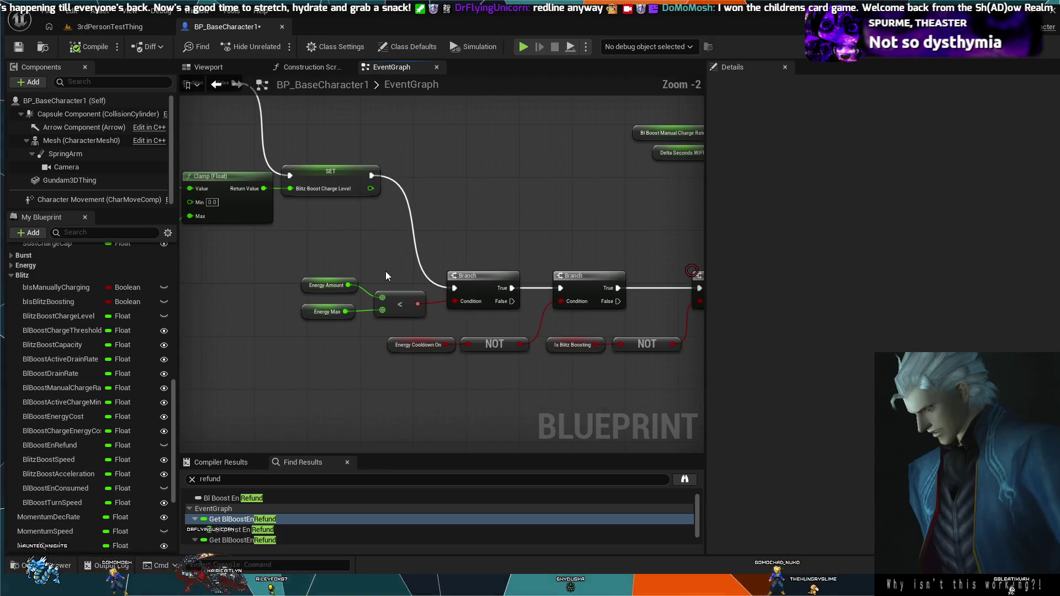
left_click_drag(322, 313, 348, 297)
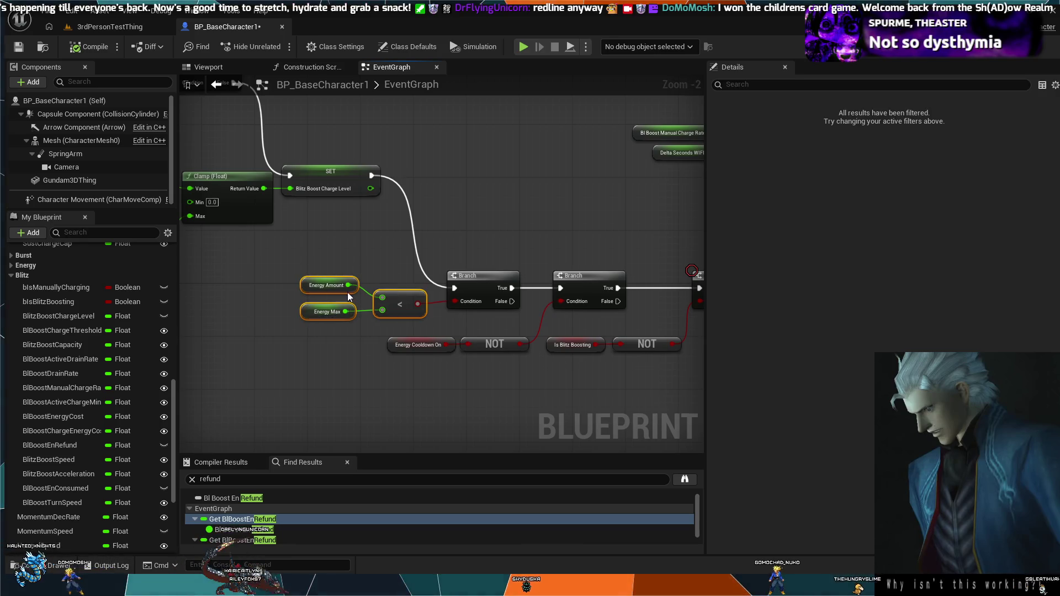
left_click(333, 275)
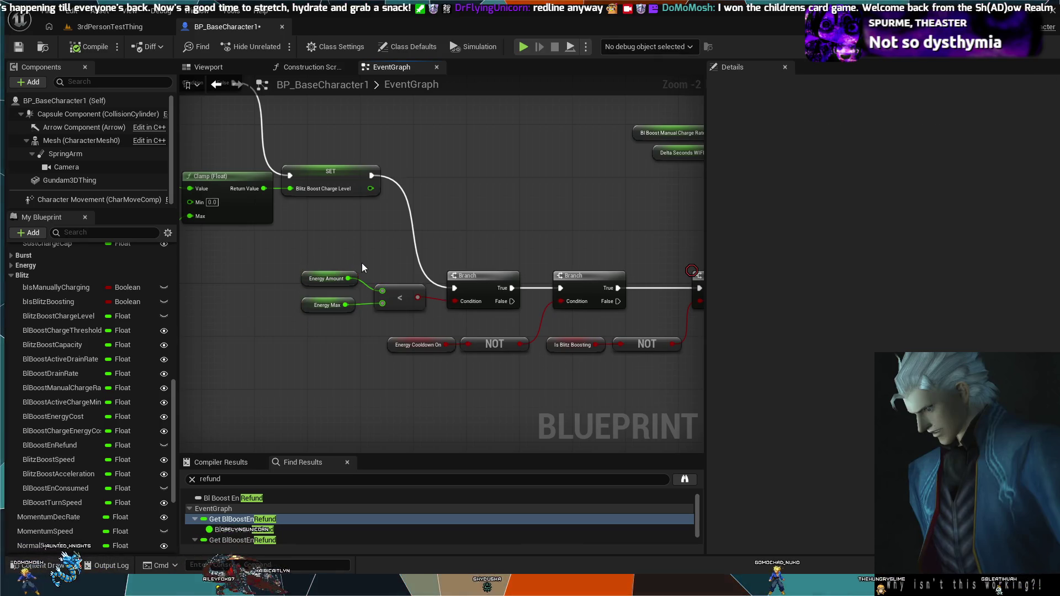
scroll(362, 263, "down", 3)
mouse_move(393, 264)
left_mouse_down()
mouse_move(449, 267)
mouse_move(562, 325)
left_mouse_up()
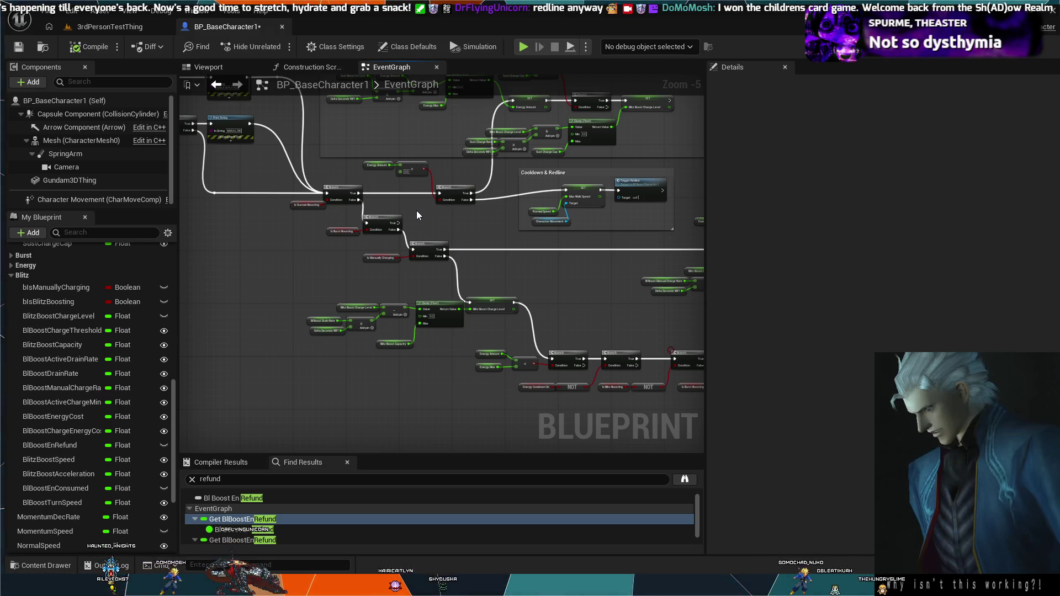
mouse_move(429, 220)
left_mouse_down()
mouse_move(208, 209)
mouse_move(75, 160)
left_mouse_up()
mouse_move(357, 213)
left_mouse_down()
mouse_move(560, 291)
mouse_move(692, 321)
left_mouse_up()
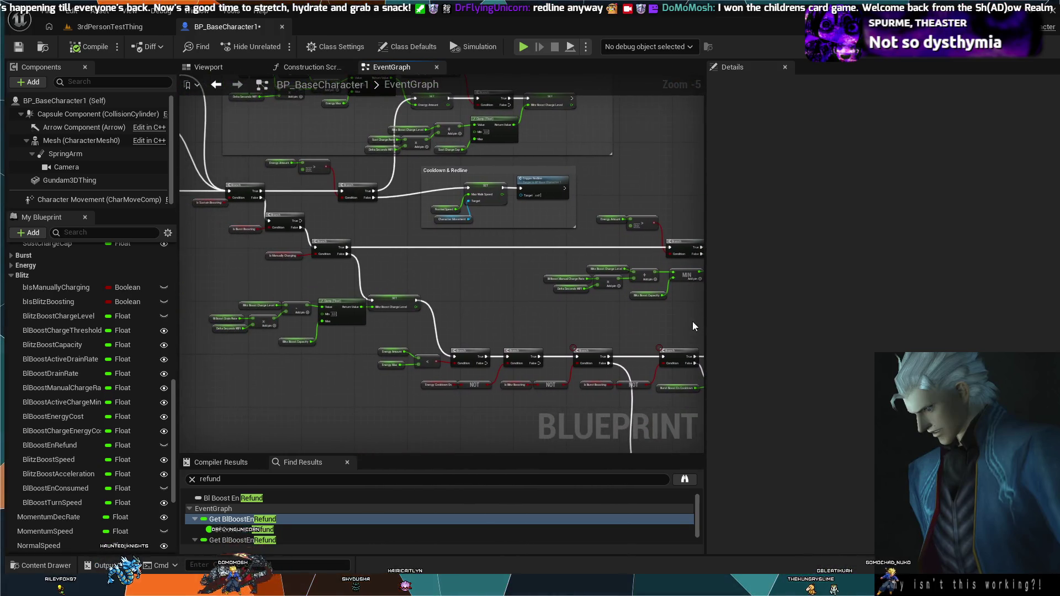
mouse_move(403, 234)
left_mouse_down()
mouse_move(473, 243)
mouse_move(498, 269)
left_mouse_up()
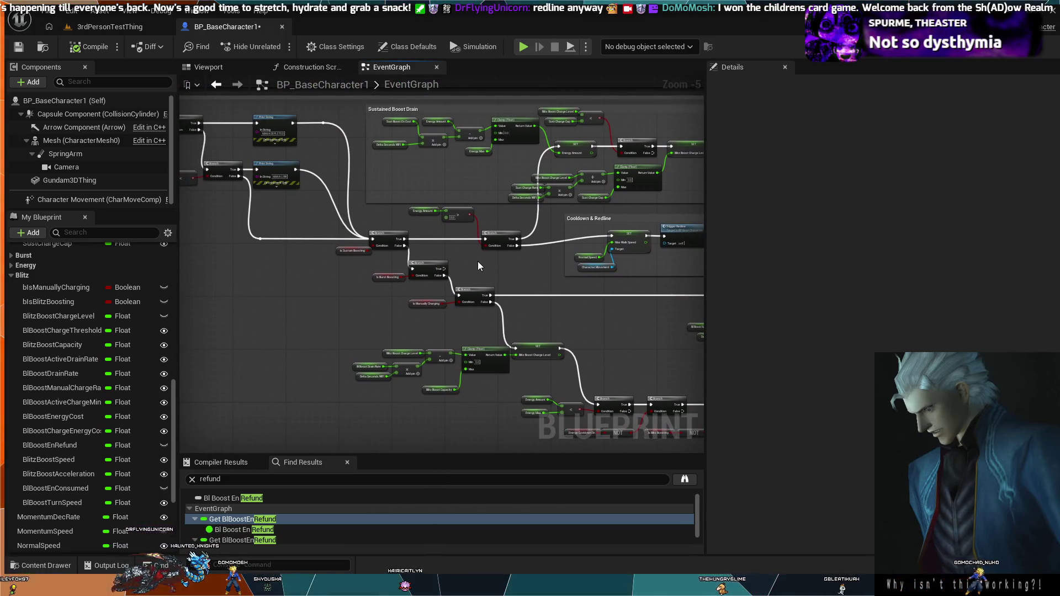
scroll(478, 263, "up", 2)
scroll(480, 264, "down", 1)
mouse_move(481, 269)
left_mouse_down()
mouse_move(415, 265)
mouse_move(462, 267)
mouse_move(403, 183)
left_mouse_up()
scroll(365, 240, "down", 1)
mouse_move(365, 240)
left_mouse_down()
mouse_move(422, 353)
mouse_move(488, 378)
mouse_move(403, 312)
mouse_move(352, 294)
mouse_move(361, 283)
left_mouse_up()
scroll(361, 282, "up", 1)
scroll(290, 258, "up", 1)
left_click_drag(396, 251, 224, 275)
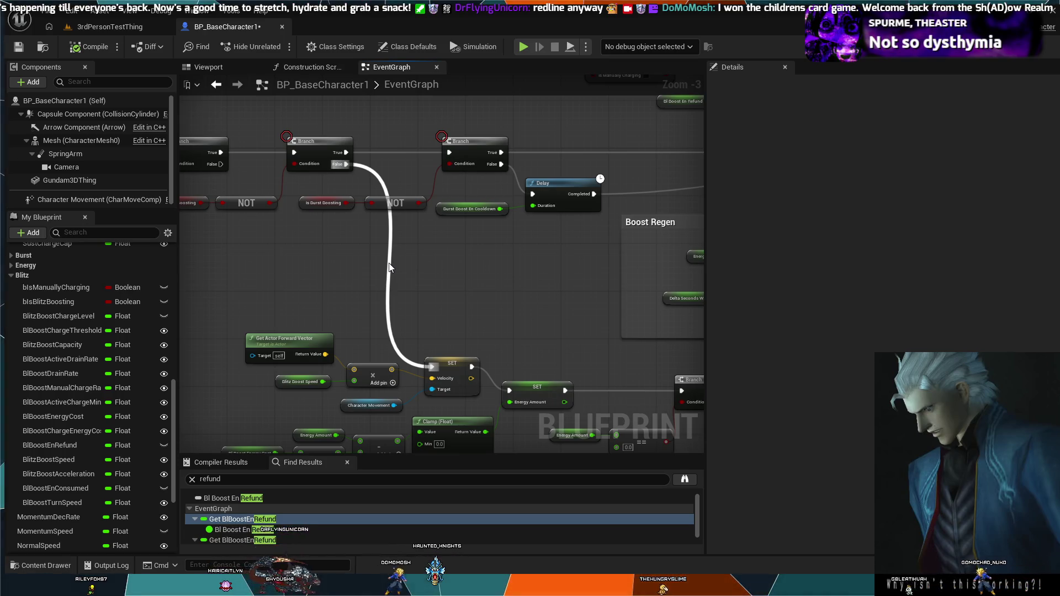
Insert a Branch on the False path, with an Energy Amount getter and > 0.0 comparison beside it.
mouse_move(345, 164)
left_mouse_down()
mouse_move(381, 268)
mouse_move(395, 273)
left_mouse_up()
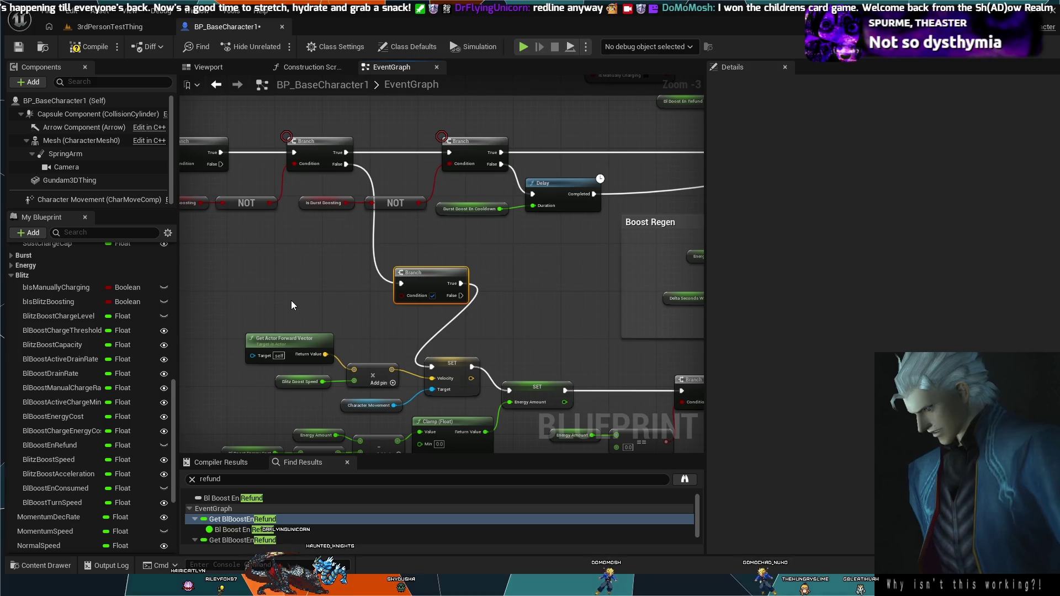
key("ctrl+v")
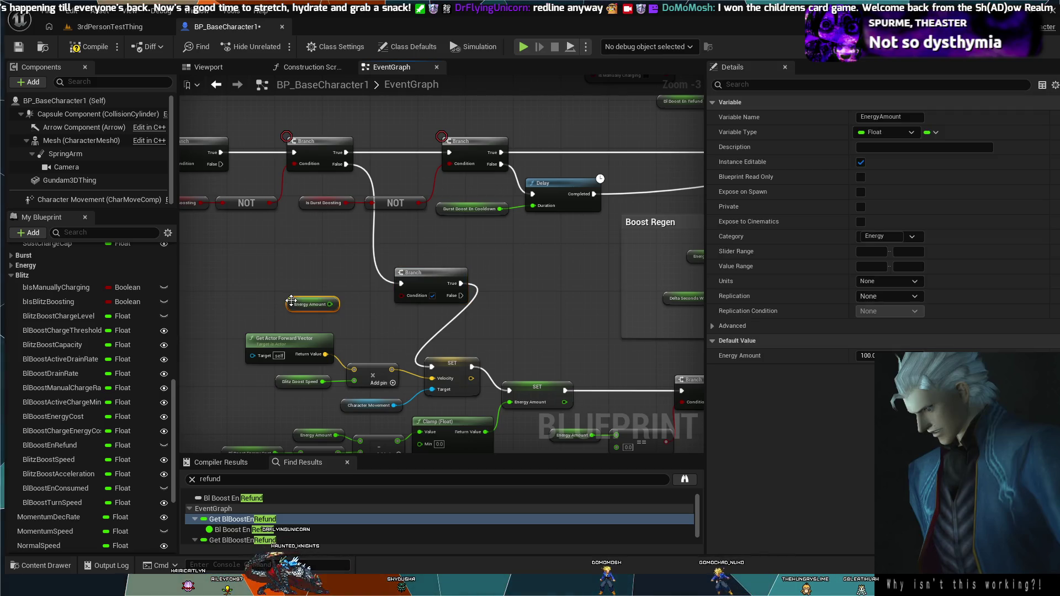
left_click_drag(315, 299, 284, 287)
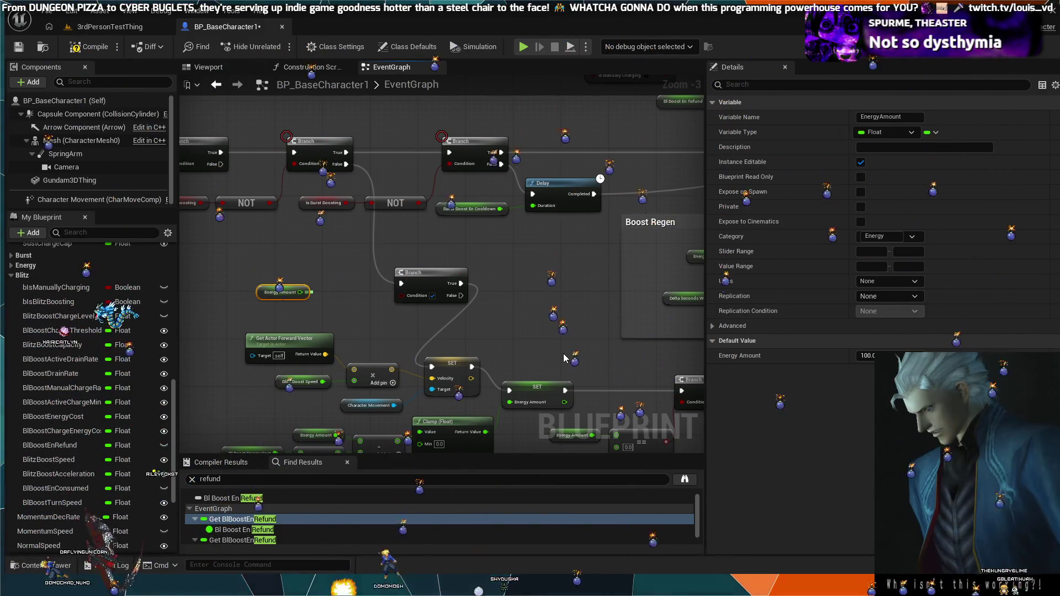
left_click_drag(300, 293, 332, 306)
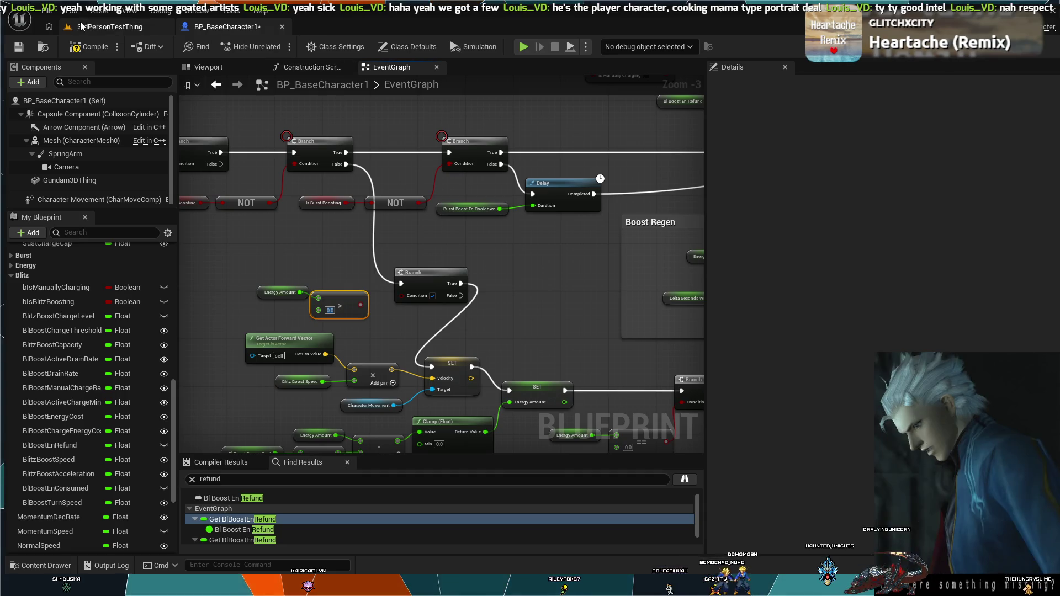
Compile BP_BaseCharacter1 and switch to the 3rdPersonTestThing level.
left_click(92, 42)
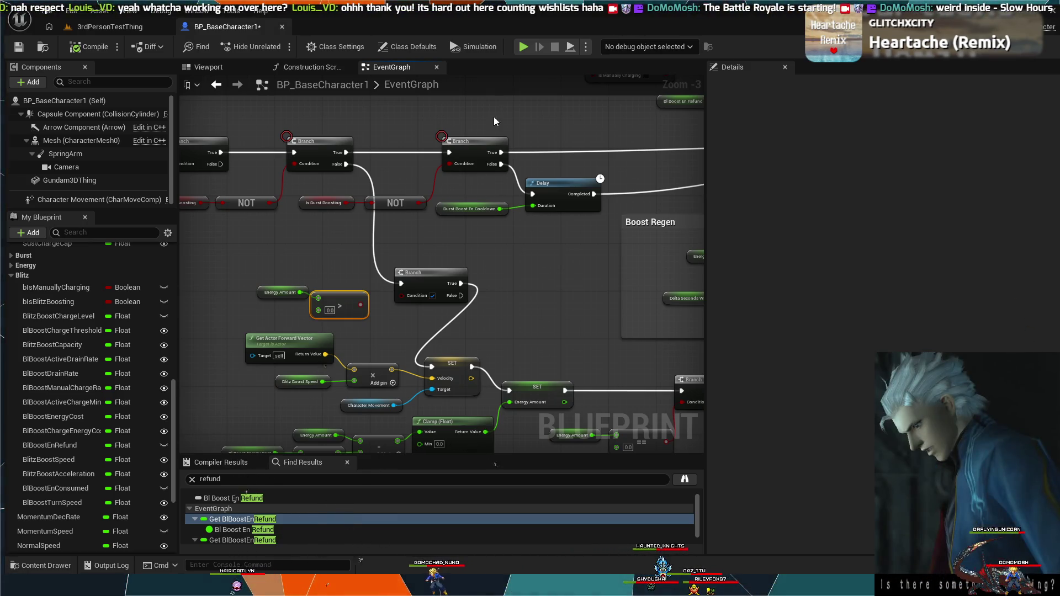
left_click(102, 29)
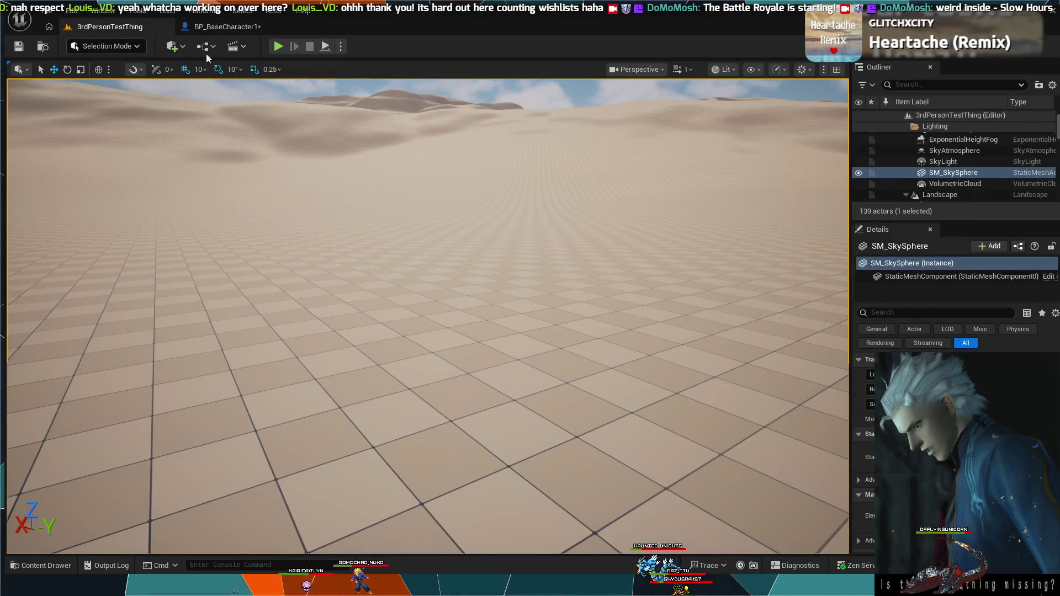
Start a Play-in-Editor test of the 3rdPersonTestThing level.
left_click(275, 50)
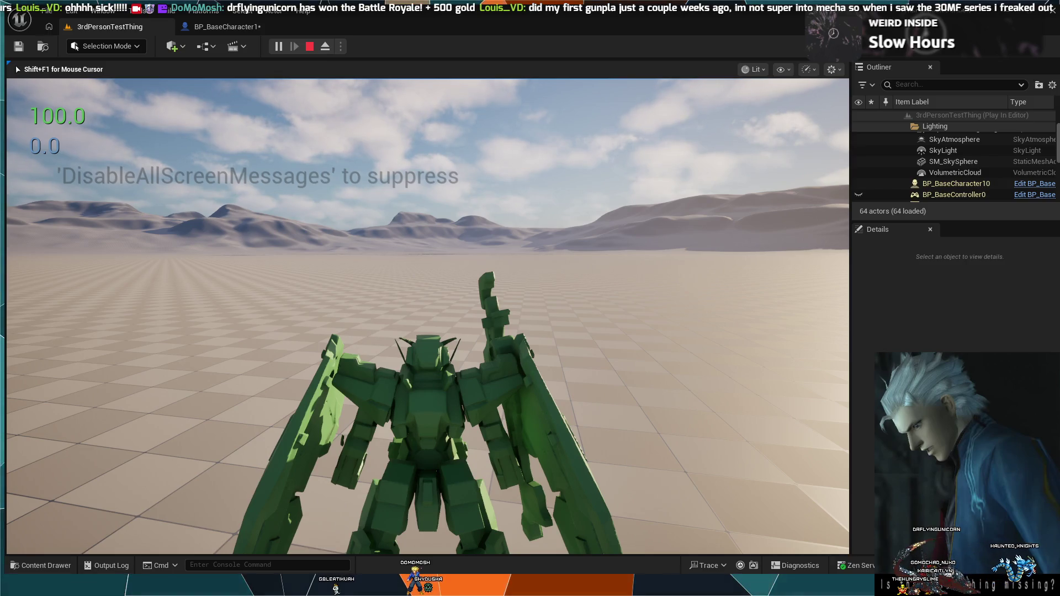
Trigger the mech's blitz boost so it dashes forward across the desert floor.
key("w")
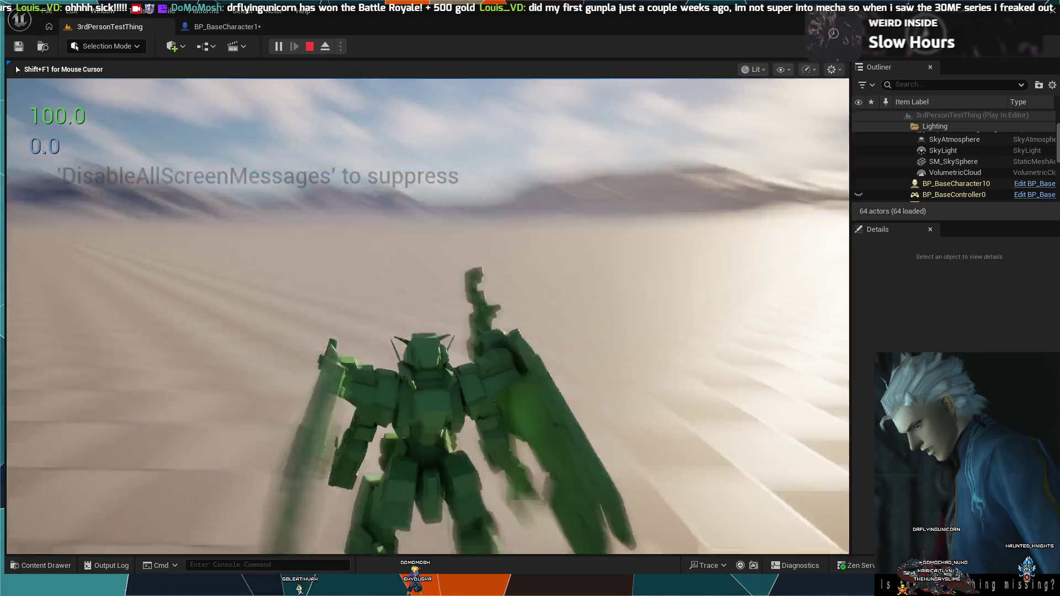